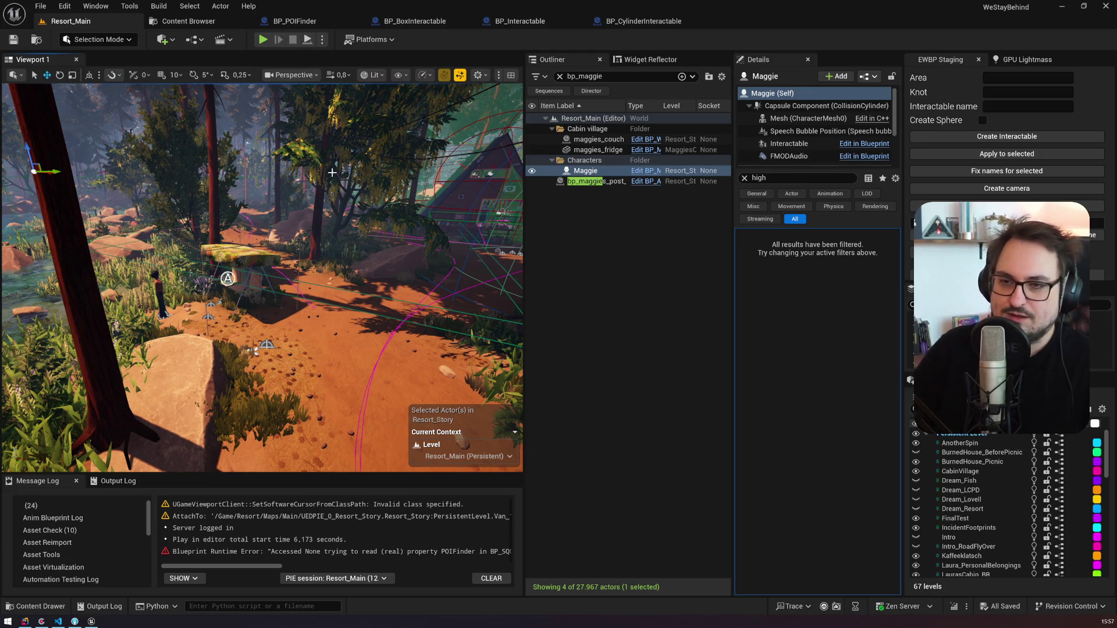
Step: Leave the Resort_Main forest-clearing viewport for the BP_POIFinder StartSearchPOIs graph
drag(322, 251, 300, 243)
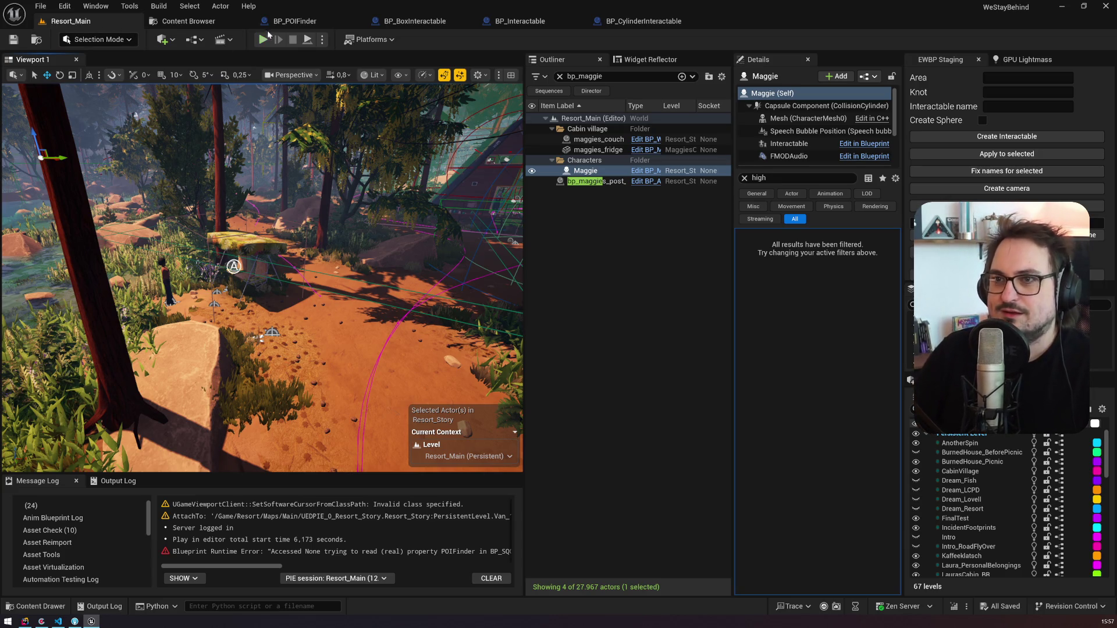
click(294, 22)
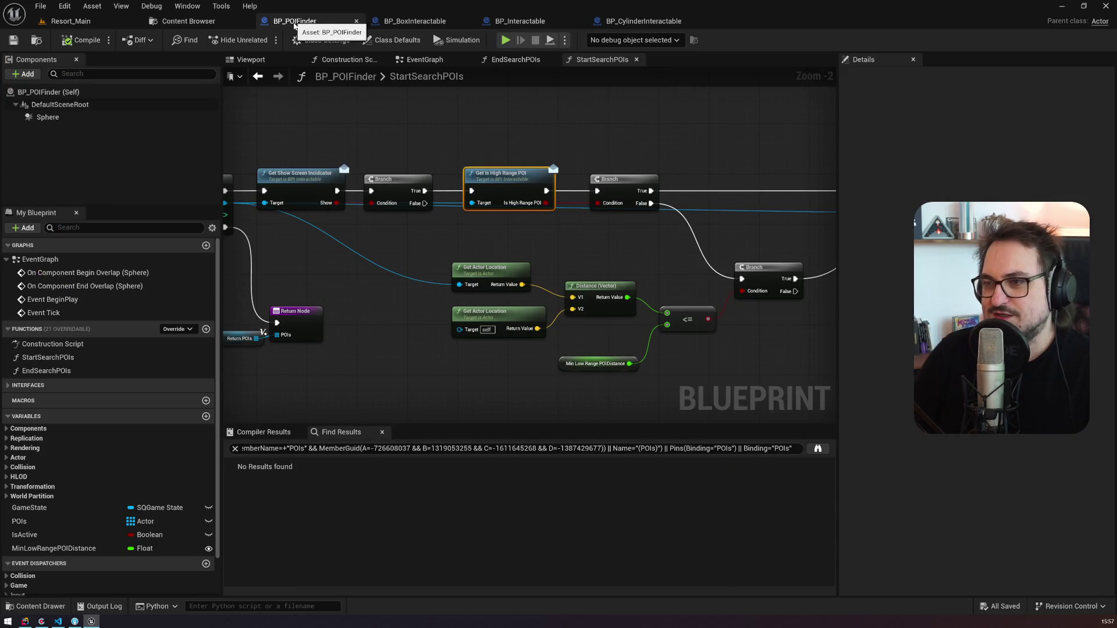
Step: Open the BP_SQGameUI widget blueprint through the 'gameui' asset search and inspect its OffScreenIndicators overlay
drag(583, 217, 393, 217)
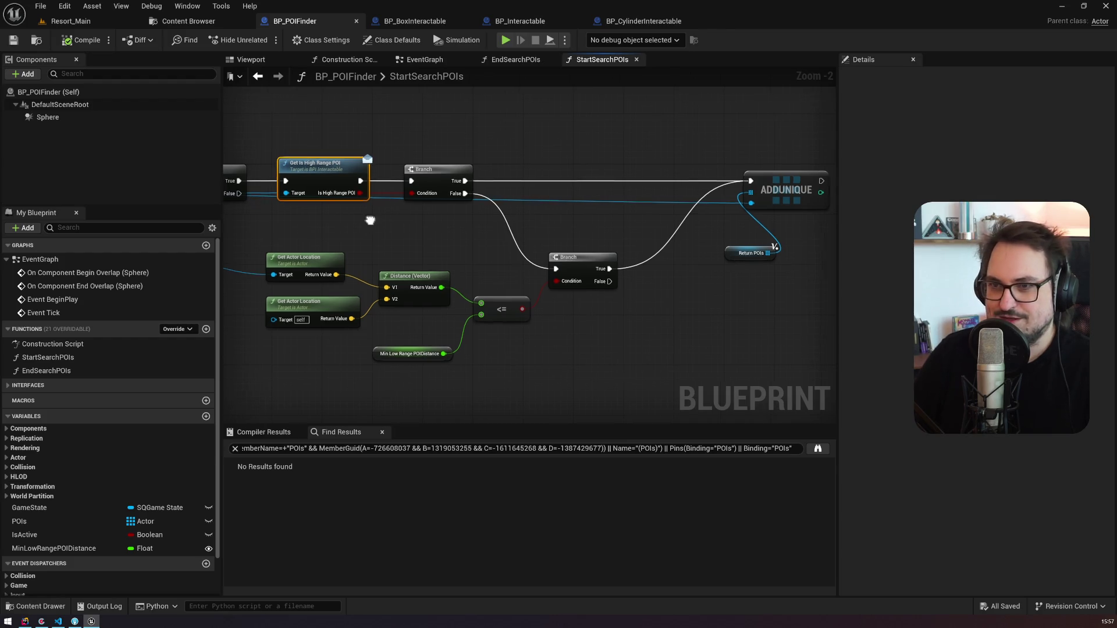
drag(335, 224, 471, 230)
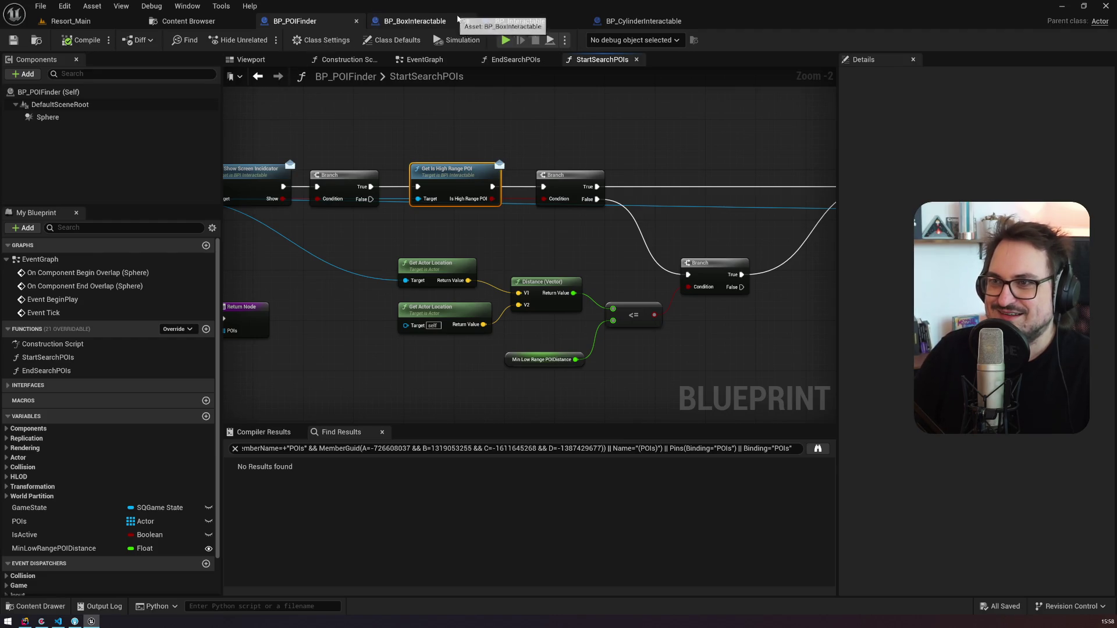
key(ctrl+p)
text(gameui)
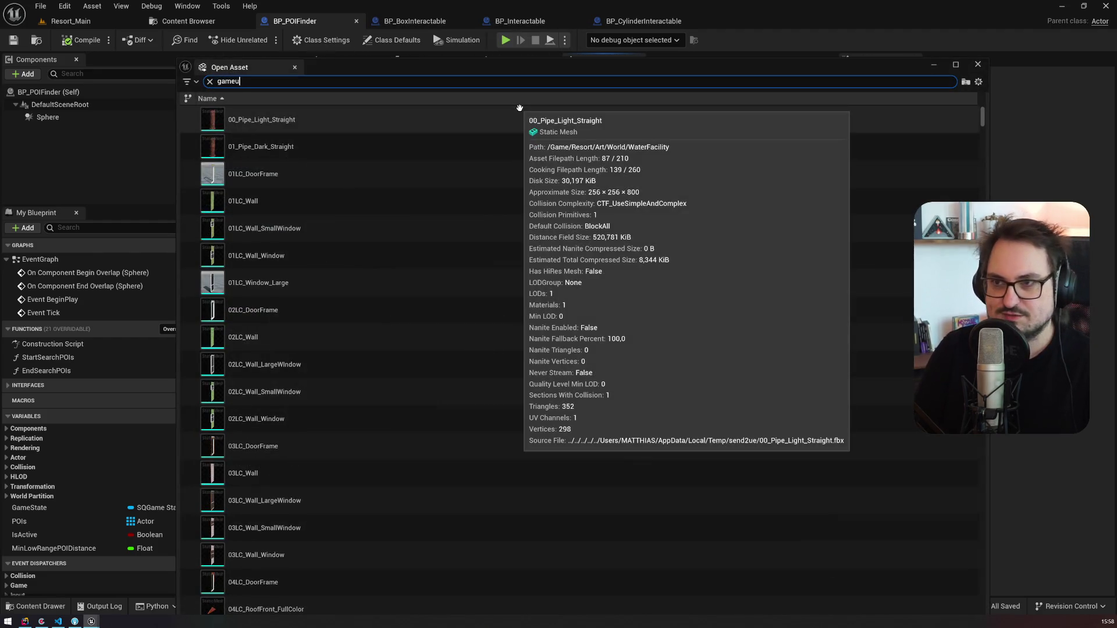
click(261, 155)
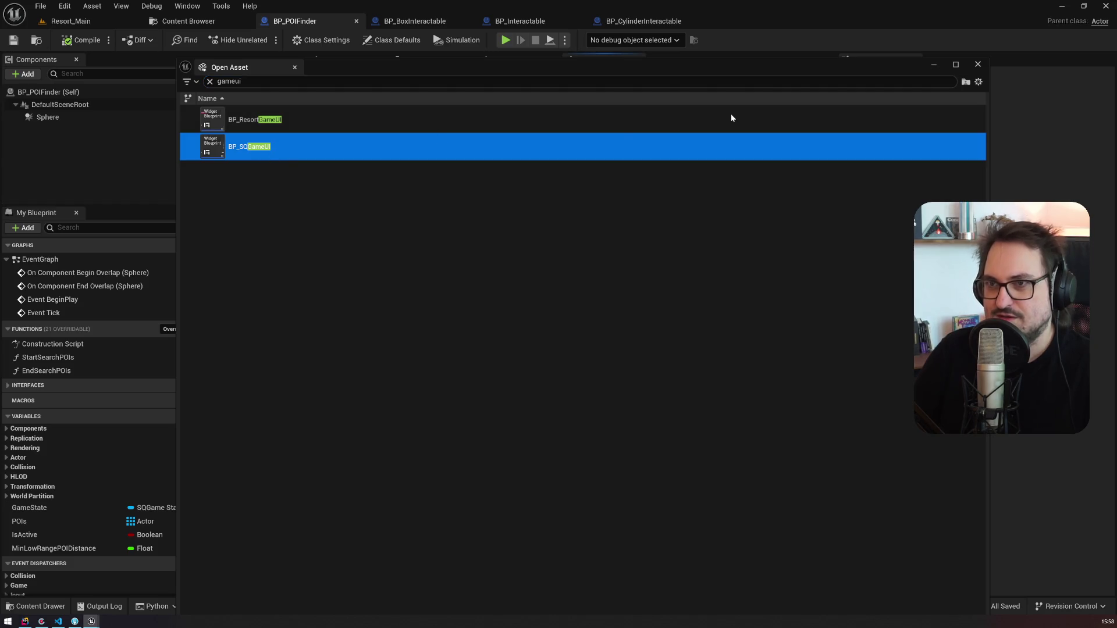
key(Return)
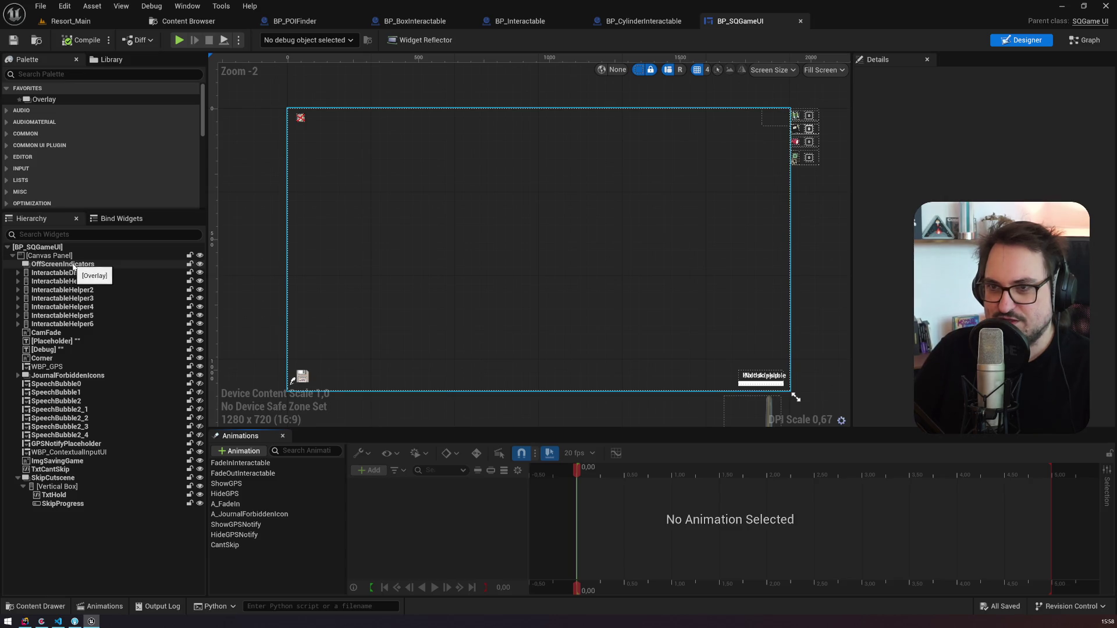
click(74, 265)
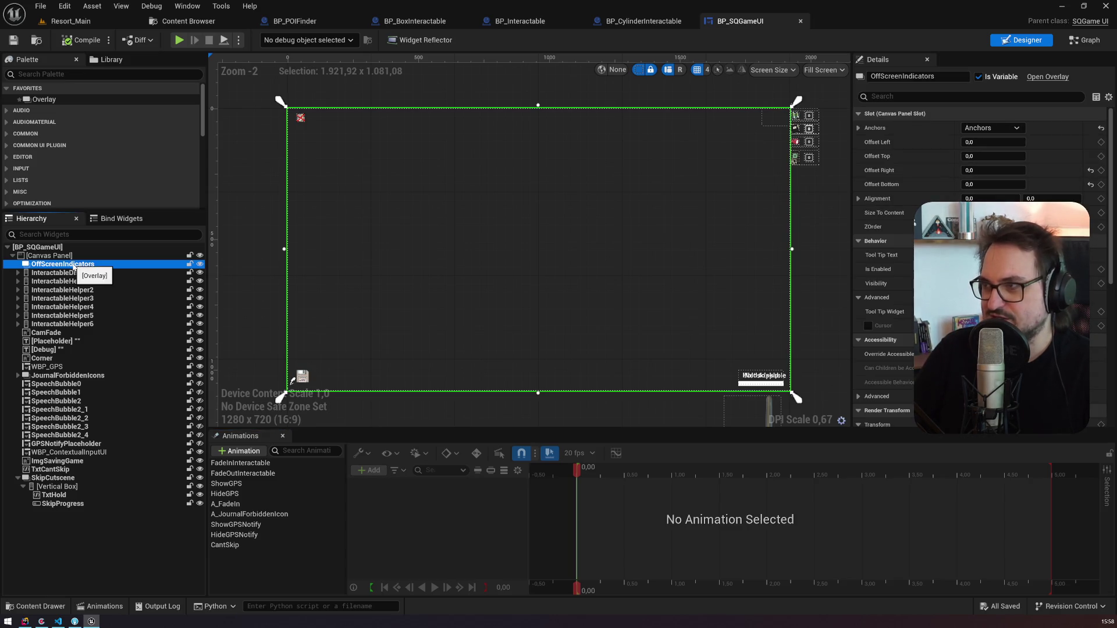
Step: Open the WBP_InteractableIndicator widget blueprint through the 'indicator' asset search
key(ctrl+p)
text(indicator)
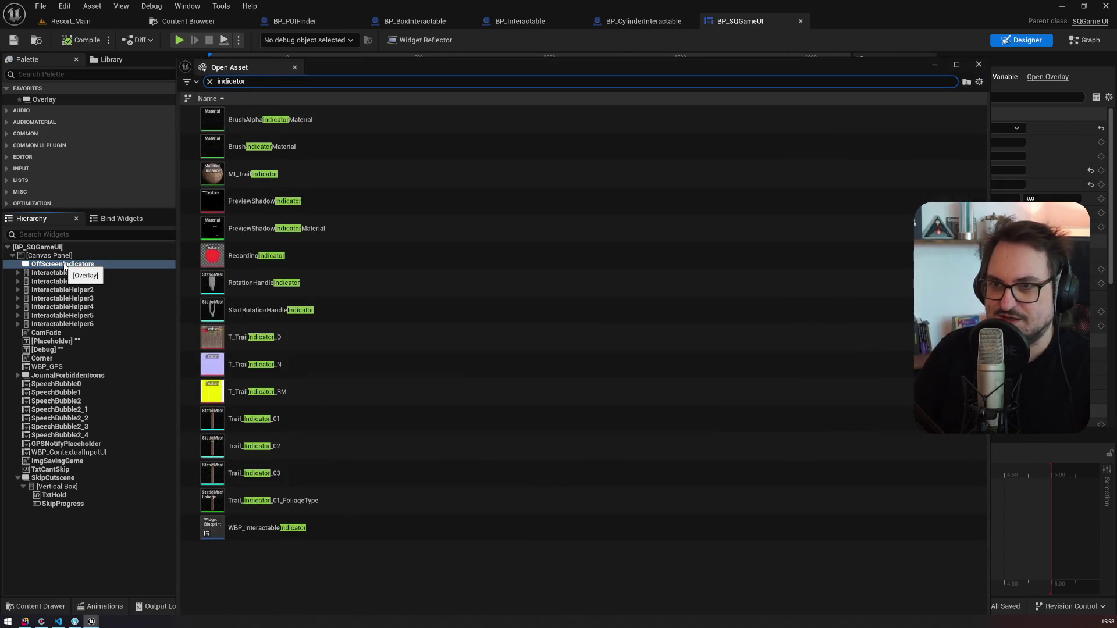
double_click(256, 529)
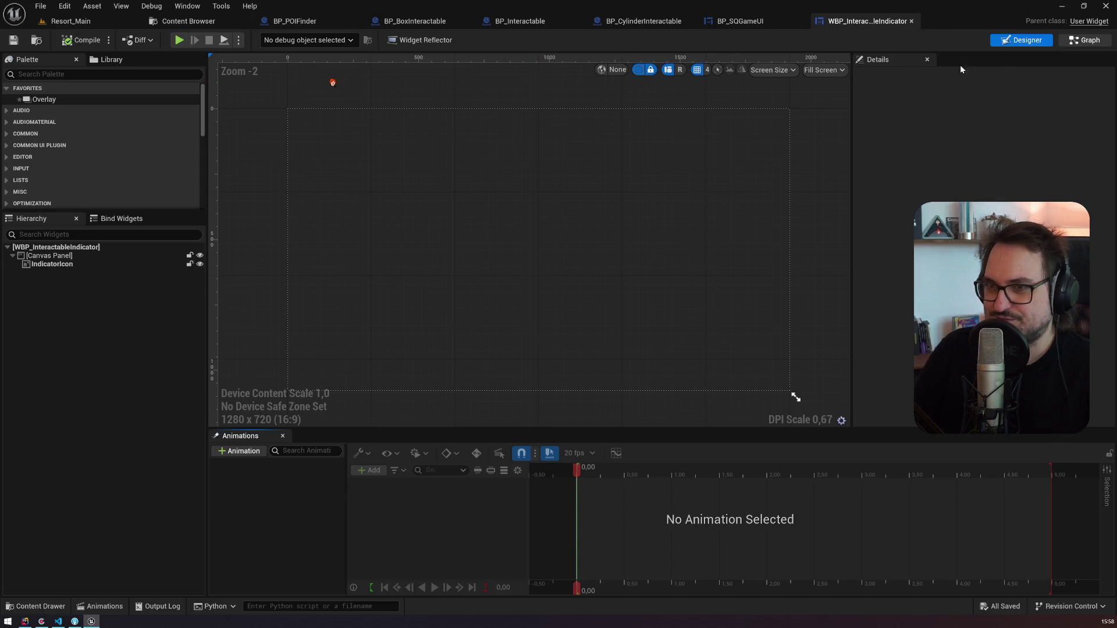
Step: In the event graph, promote Map Range Clamped's Out Range A to a variable named MaxIconScale
click(1085, 39)
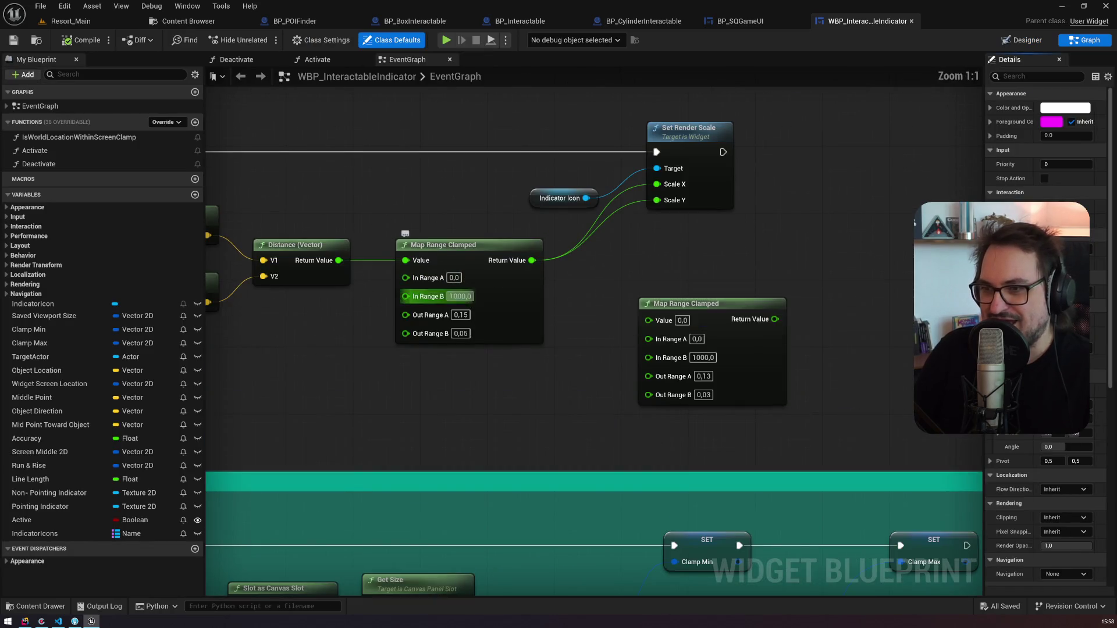
scroll(459, 296, up, 5)
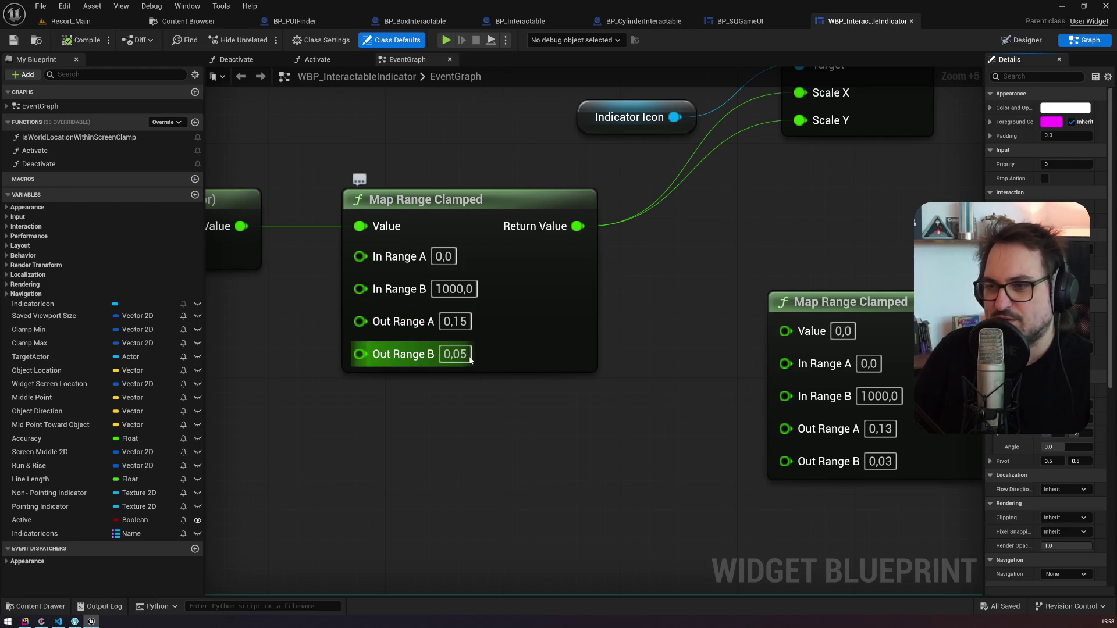
scroll(333, 356, down, 2)
click(441, 308)
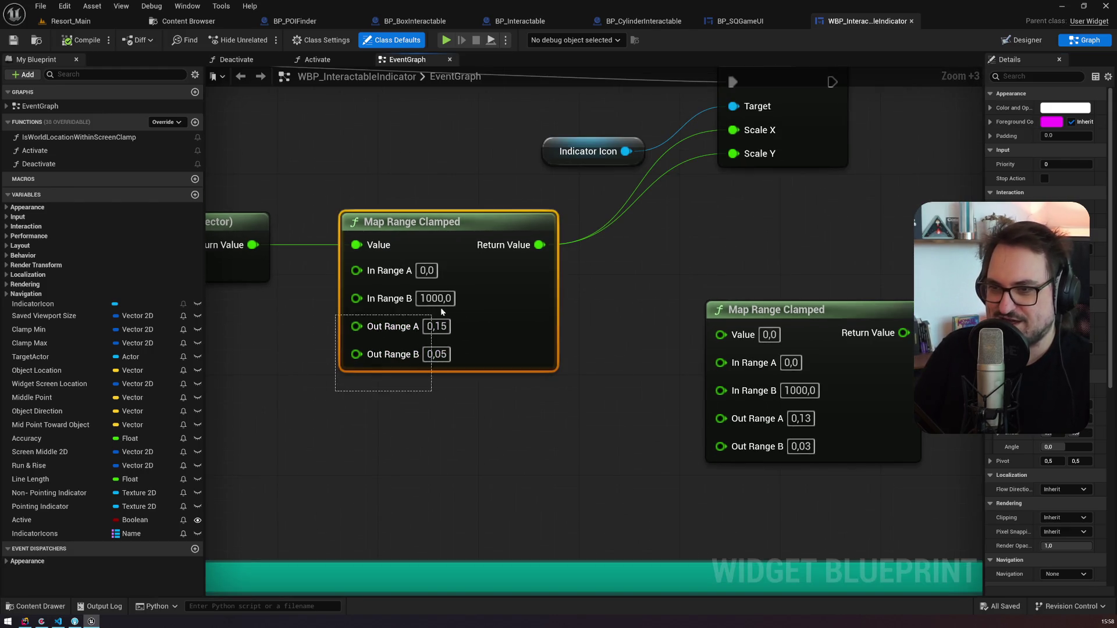
click(279, 349)
mouse_move(311, 337)
mouse_down()
mouse_move(544, 341)
mouse_move(485, 338)
mouse_up()
text(pormo)
key(BackSpace)
key(BackSpace)
key(BackSpace)
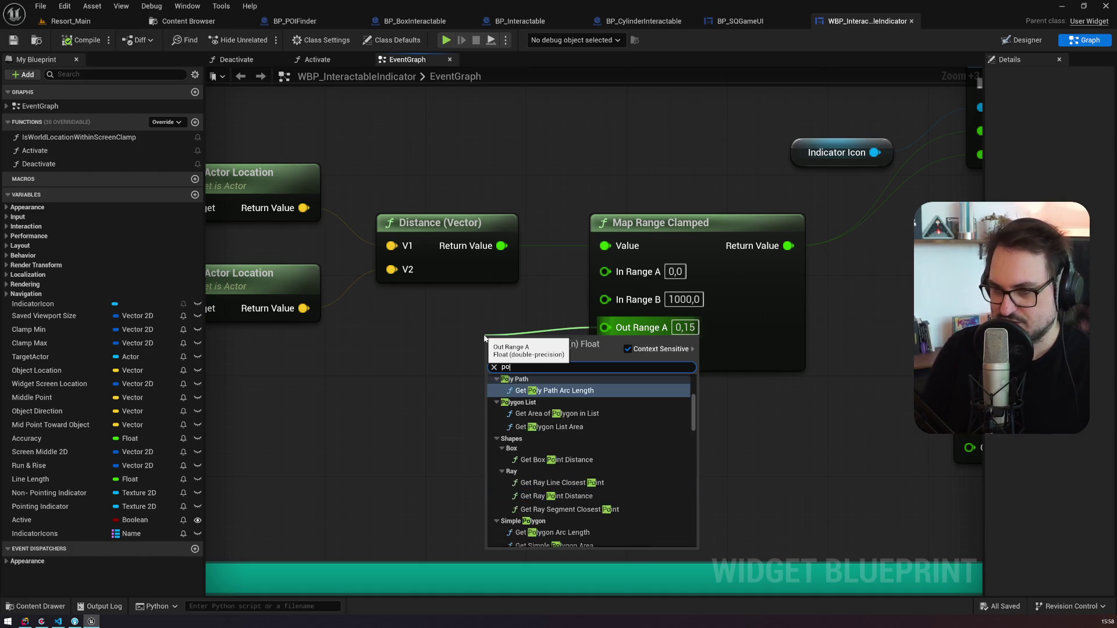
text(romo)
key(Return)
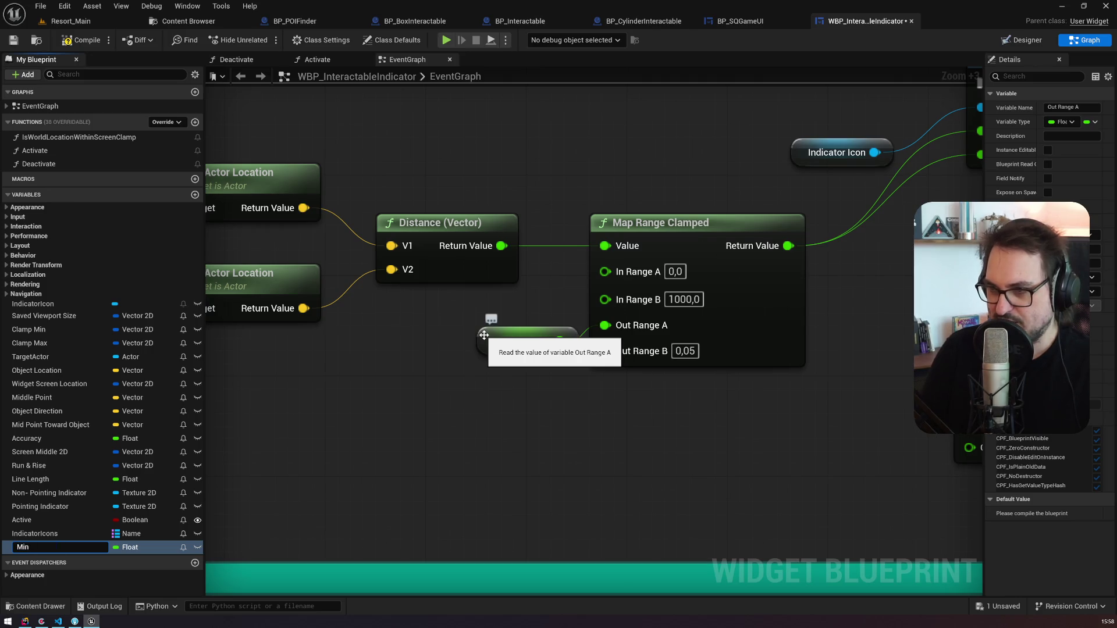
text(axIconScale)
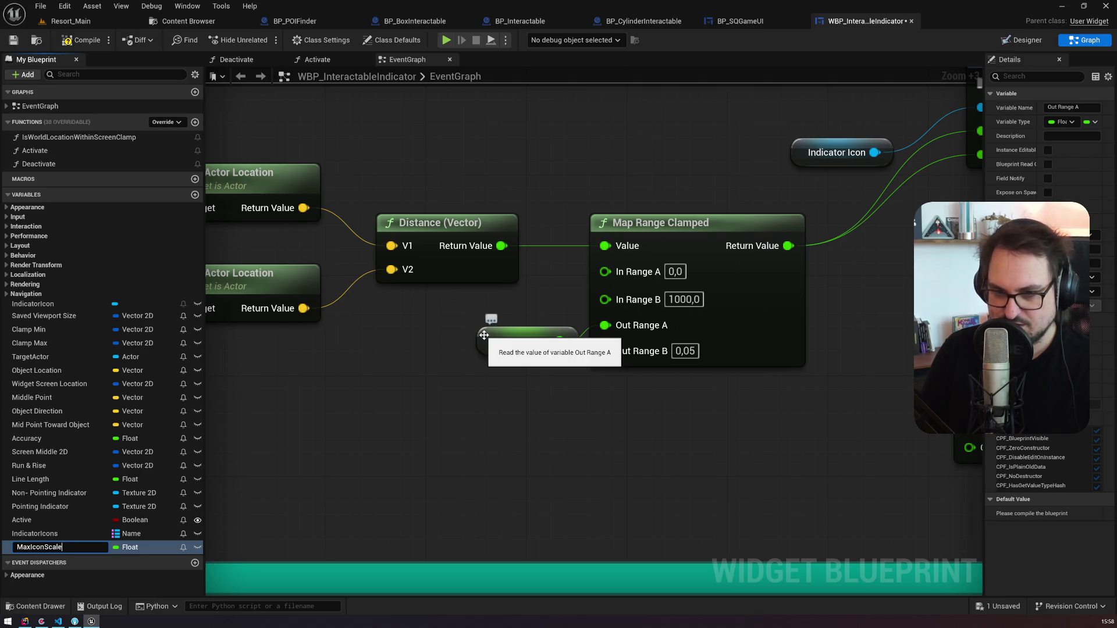
key(Return)
Step: Promote Out Range B to MinIconScale, compile, and place it beside MaxIconScale
drag(605, 351, 524, 410)
text(promote)
key(Return)
text(MinIconScal)
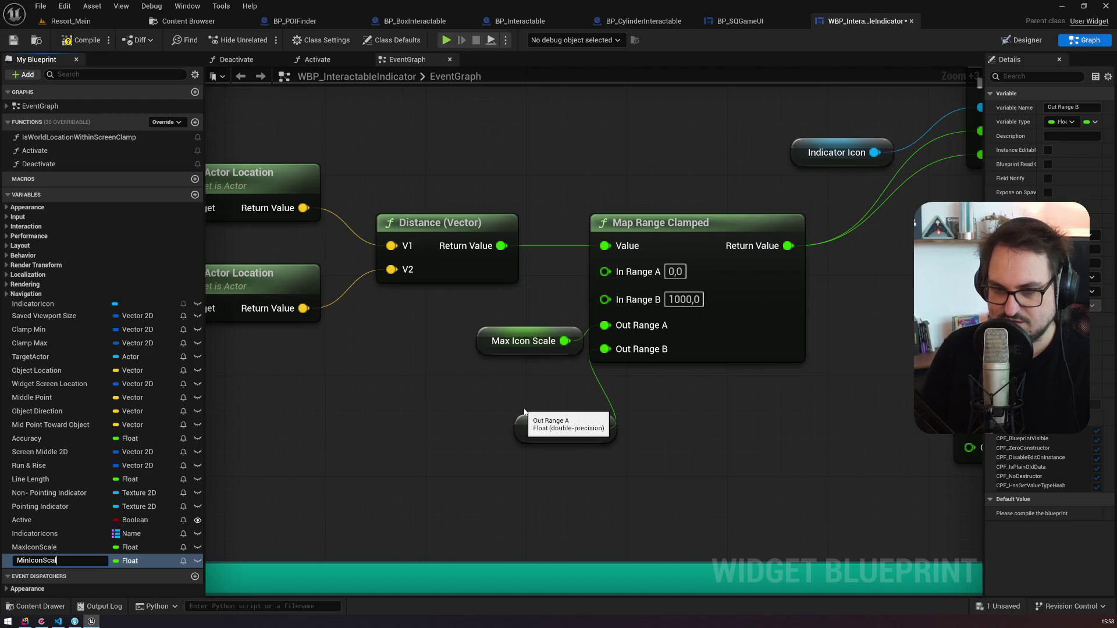
text(e)
key(Return)
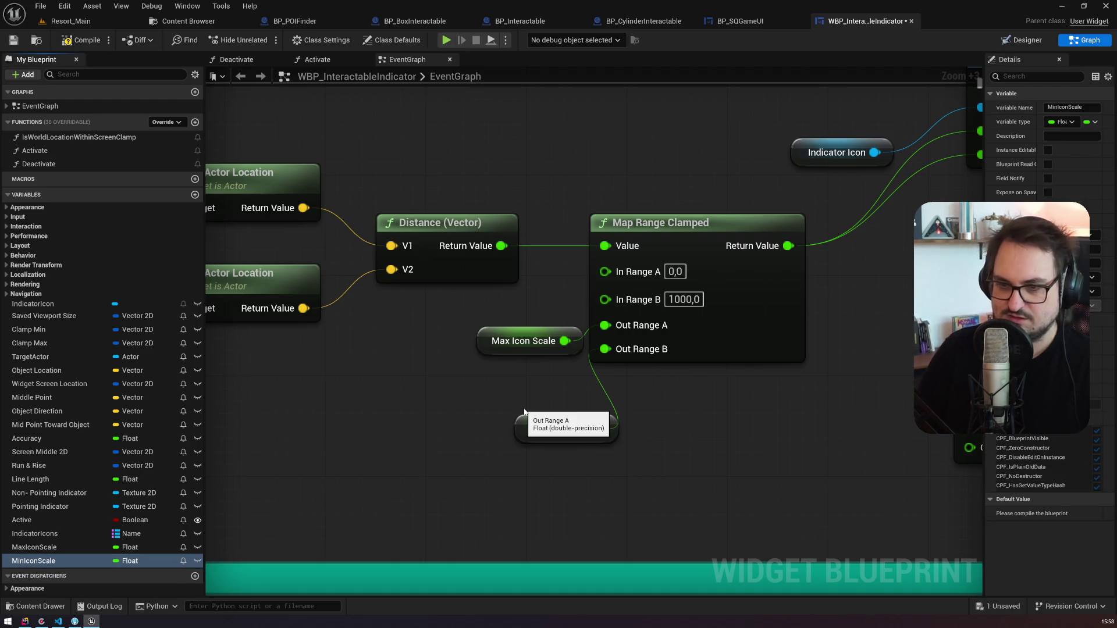
click(90, 39)
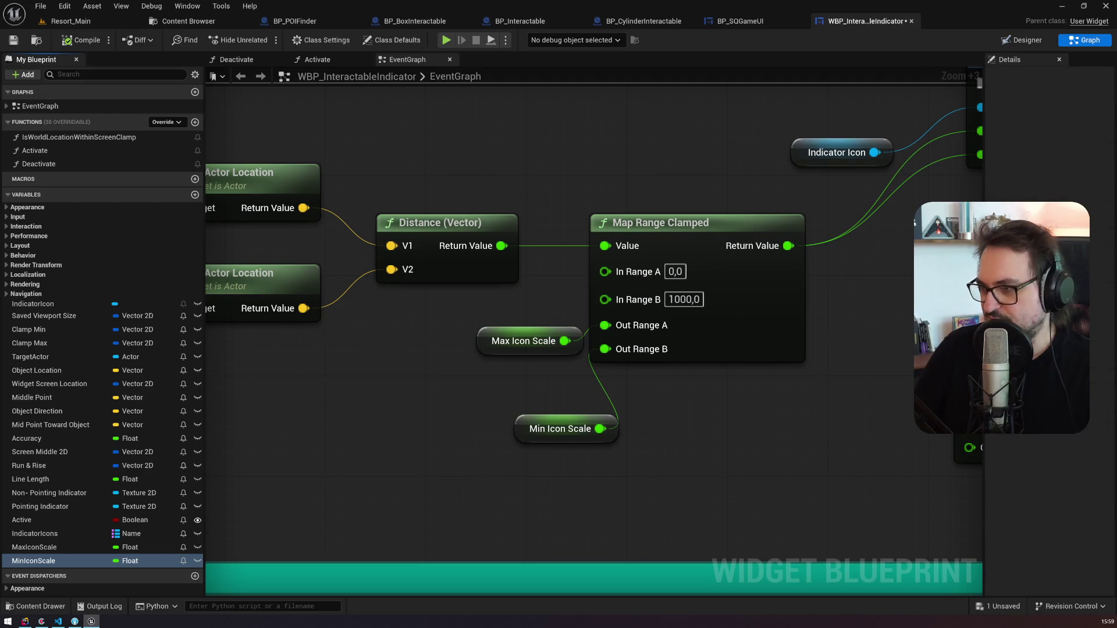
click(62, 561)
drag(527, 429, 488, 379)
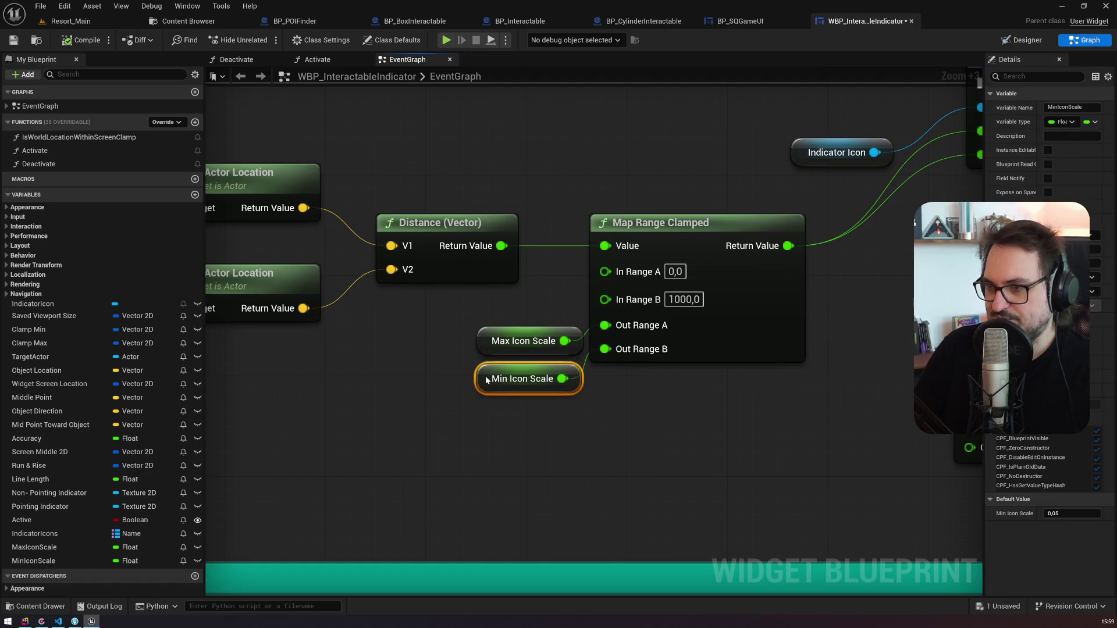
drag(438, 414, 584, 326)
scroll(581, 369, down, 6)
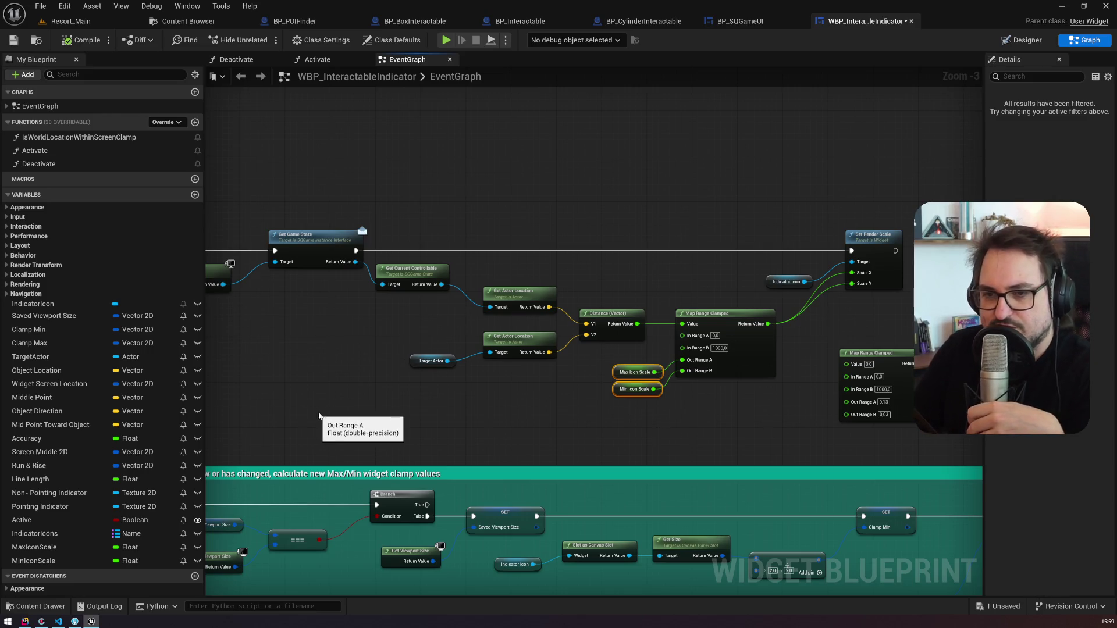
Step: Add an Is Character node on Target Actor, wired between Get Game State and Set Render Scale
drag(314, 407, 811, 423)
scroll(811, 424, down, 3)
scroll(647, 445, up, 4)
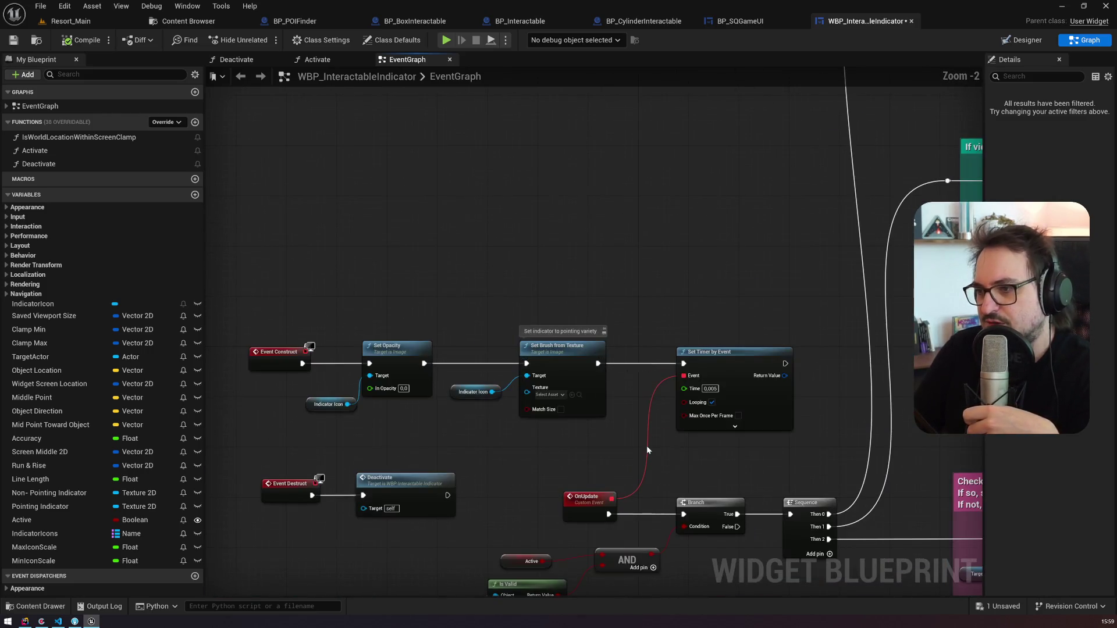
scroll(646, 436, down, 2)
drag(662, 434, 451, 240)
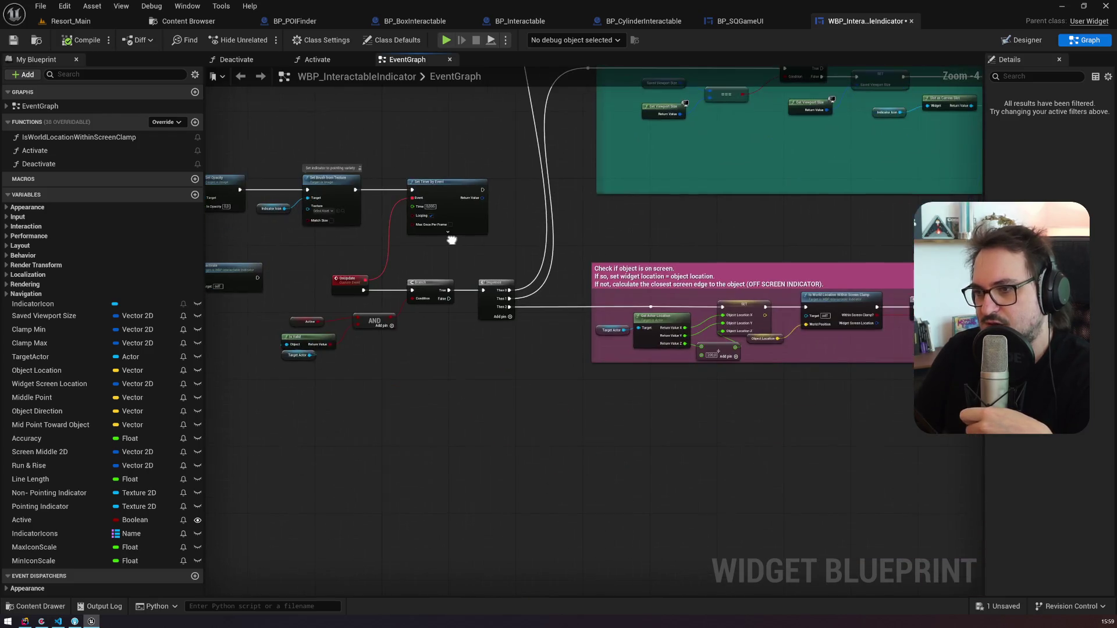
drag(623, 221, 495, 237)
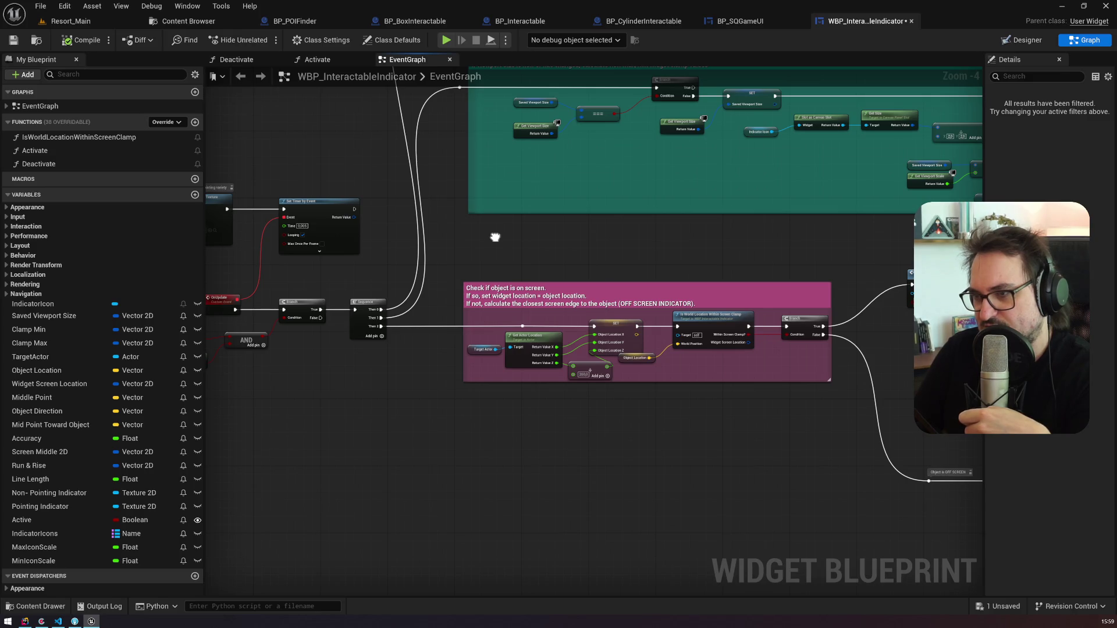
scroll(495, 237, up, 5)
drag(505, 235, 545, 282)
text(ischa)
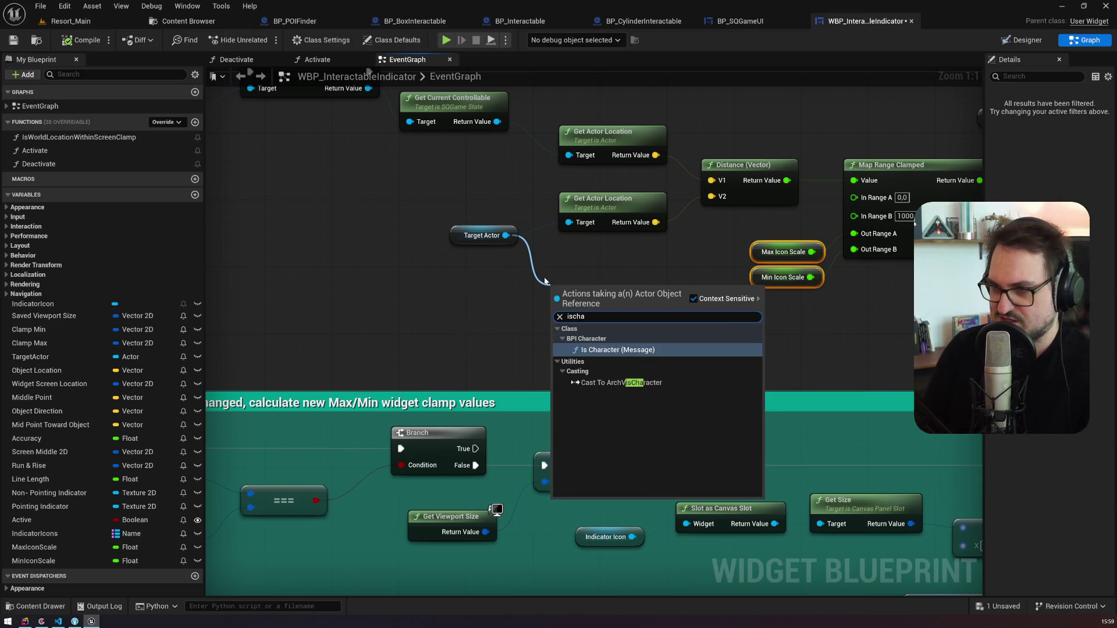
key(Return)
mouse_move(412, 375)
mouse_down()
mouse_move(459, 175)
mouse_move(449, 129)
mouse_up()
drag(346, 165, 596, 164)
drag(288, 138, 695, 138)
mouse_move(748, 389)
mouse_down()
mouse_move(674, 342)
mouse_move(589, 391)
mouse_up()
Step: Feed Out Range A from a Select Float node whose Pick A is driven by Is Char
mouse_move(768, 330)
mouse_down()
mouse_move(623, 316)
mouse_move(695, 318)
mouse_up()
text(sele)
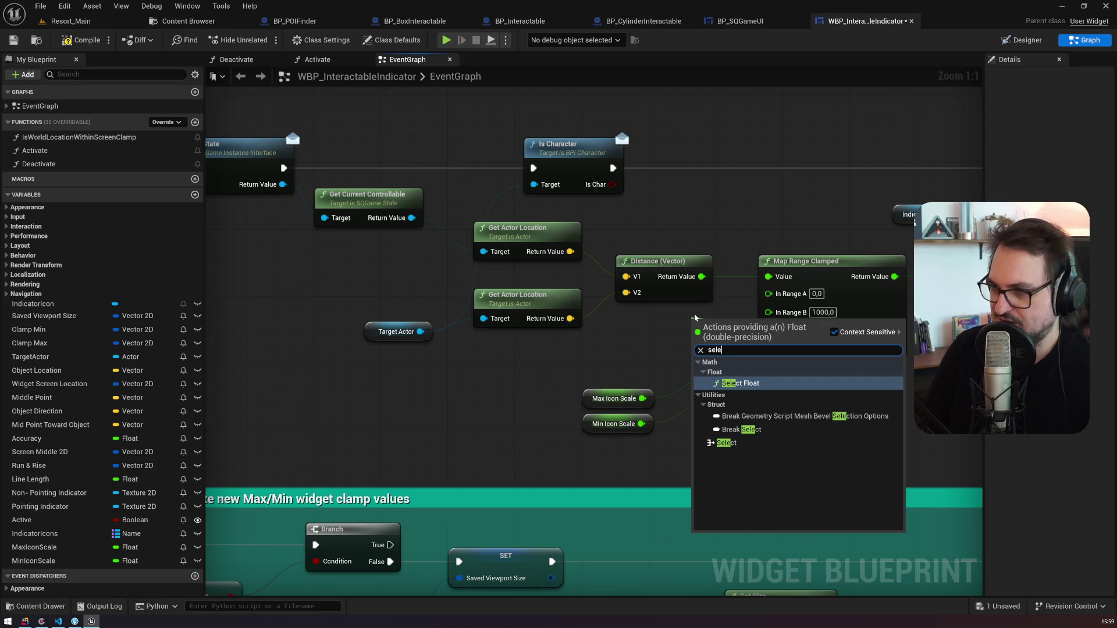
key(Return)
mouse_move(612, 185)
mouse_down()
mouse_move(693, 387)
mouse_move(701, 373)
mouse_up()
mouse_move(642, 398)
mouse_down()
mouse_move(702, 354)
mouse_move(657, 338)
mouse_up()
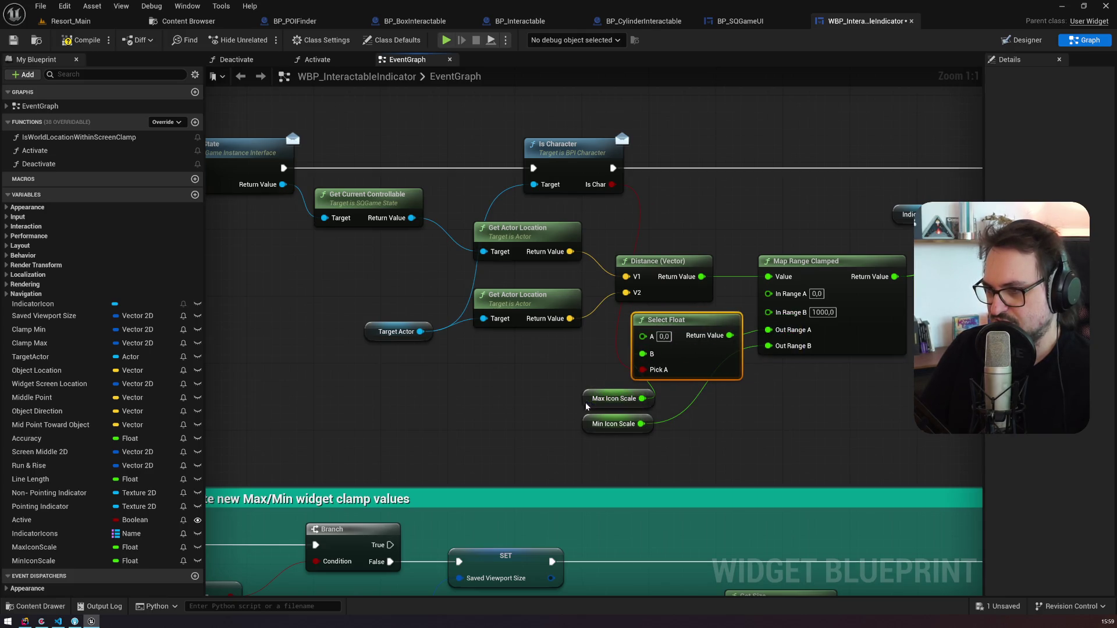
Step: Duplicate the Select Float for Out Range B, with Min Icon Scale on its B input
drag(587, 406, 528, 406)
key(ctrl+c)
key(ctrl+v)
mouse_move(685, 473)
mouse_down()
mouse_move(640, 373)
mouse_move(612, 185)
mouse_up()
drag(771, 435, 767, 345)
drag(641, 423, 692, 457)
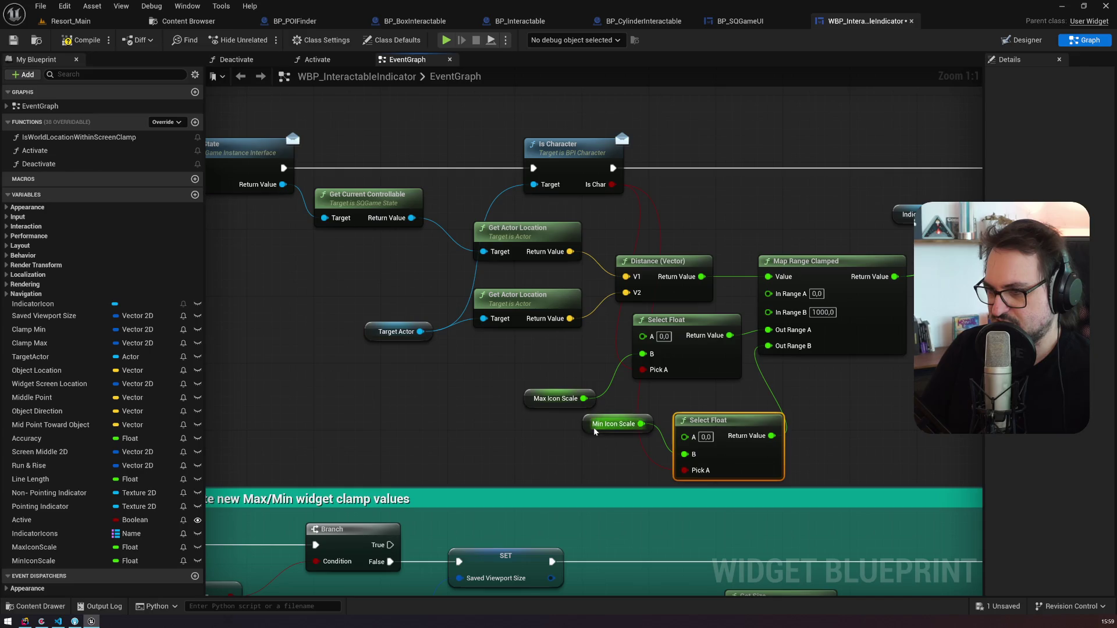
drag(588, 433, 541, 457)
click(58, 547)
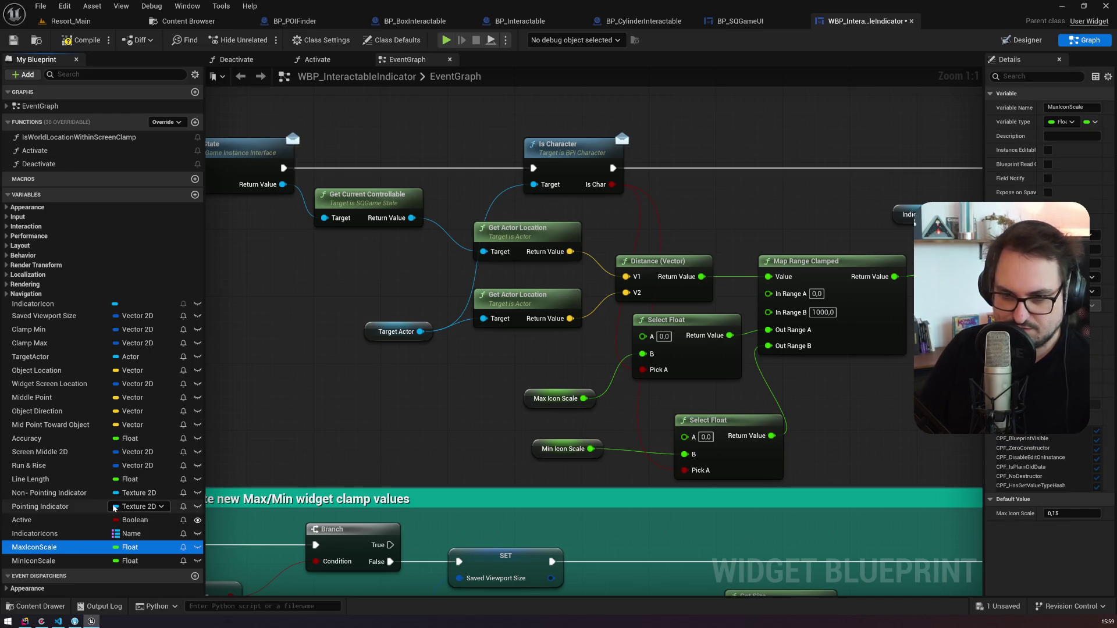
Step: Duplicate the icon-scale variables as MaxIconScaleChar and MinIconScaleChar
key(ctrl+d)
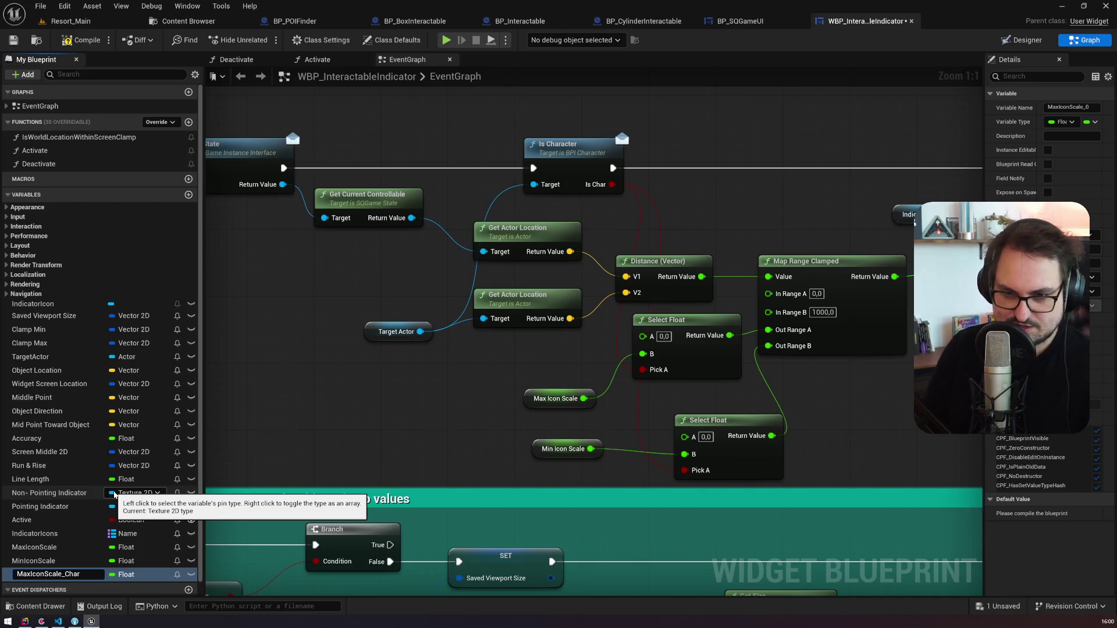
key(Return)
key(Up)
key(F2)
key(Return)
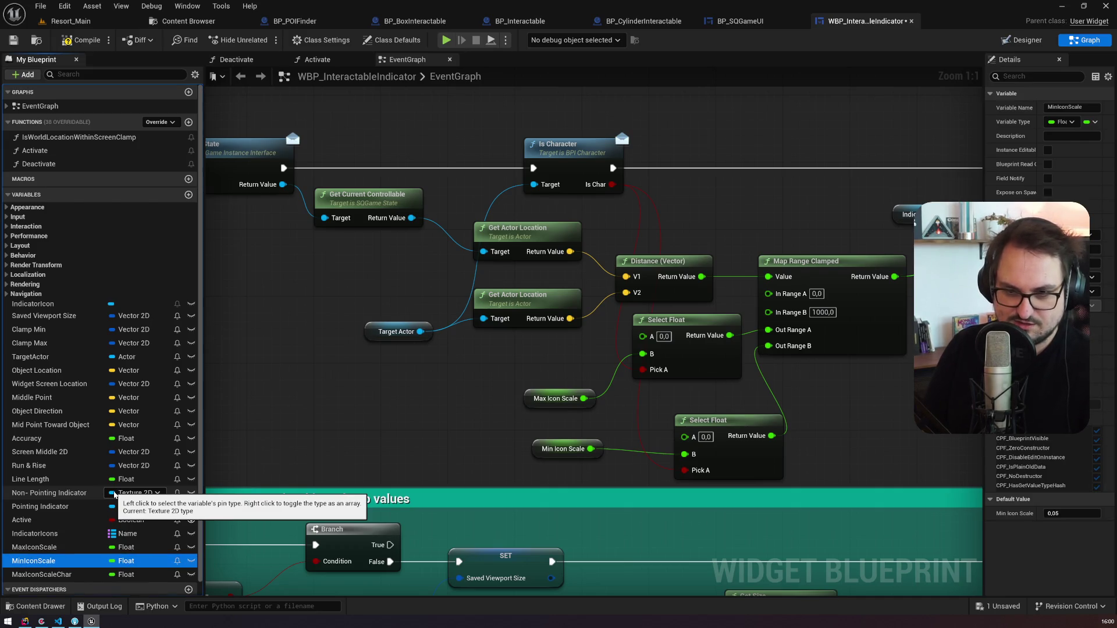
key(ctrl+w)
text(MinIconScal)
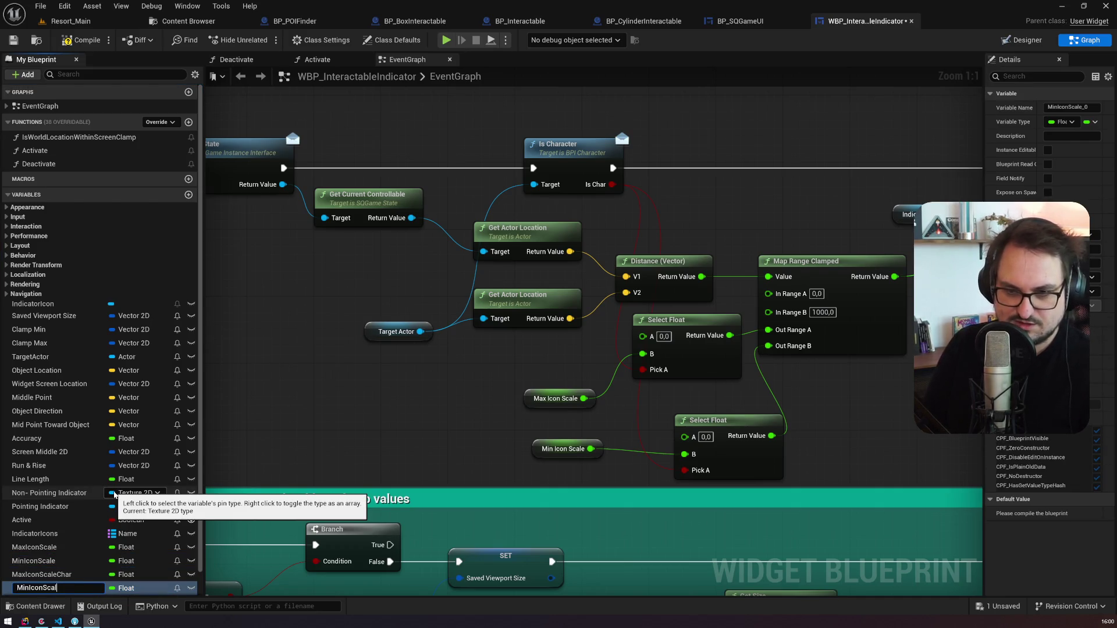
text(eChar)
key(Return)
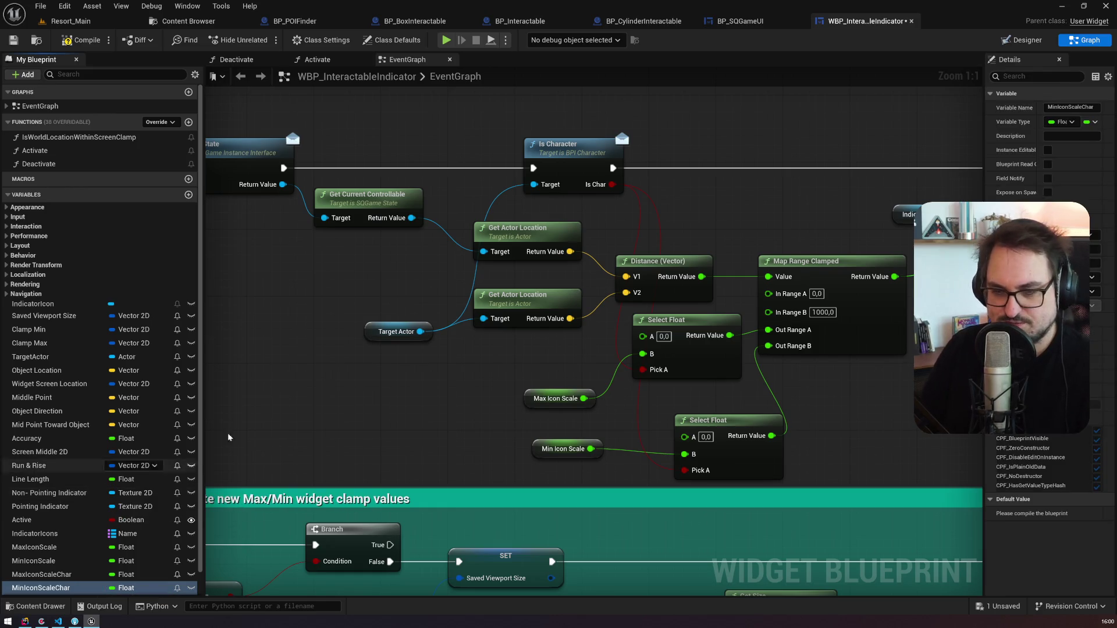
Step: Move the lower Select Float up and shift the Is Character node left to tidy the graph
drag(228, 433, 301, 318)
click(55, 576)
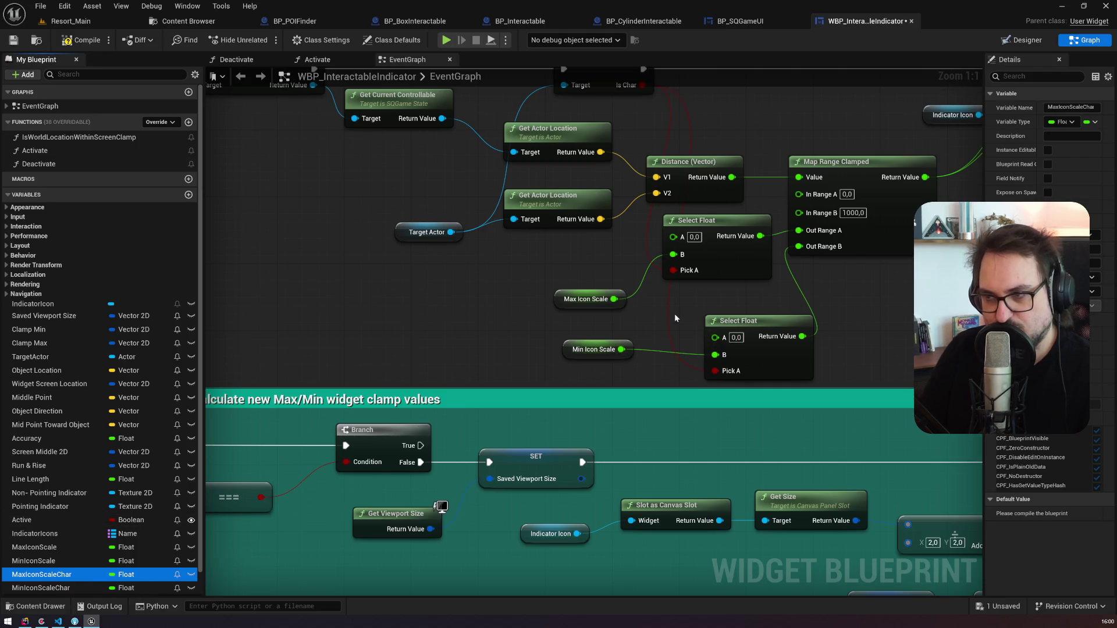
mouse_move(729, 321)
mouse_down()
mouse_move(687, 299)
mouse_move(679, 377)
mouse_up()
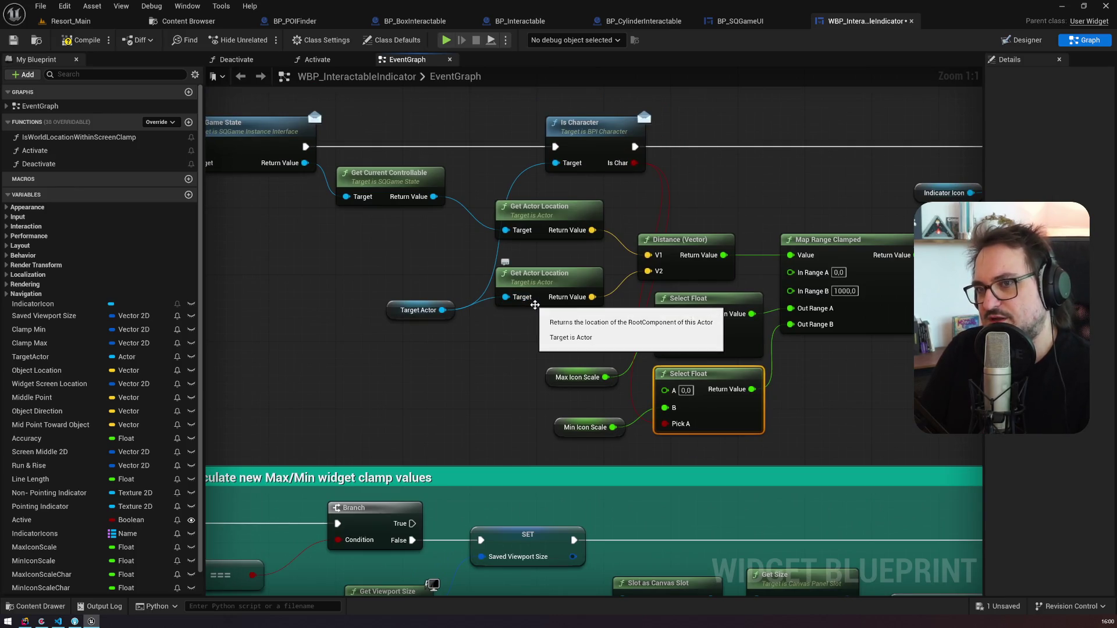
drag(595, 127, 544, 127)
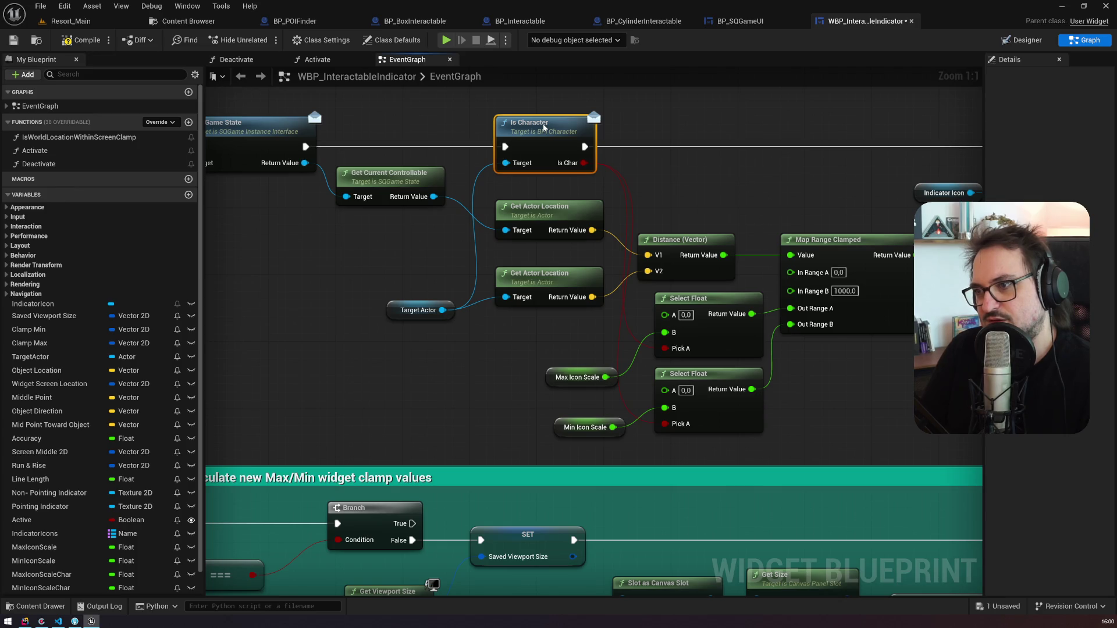
drag(317, 231, 656, 243)
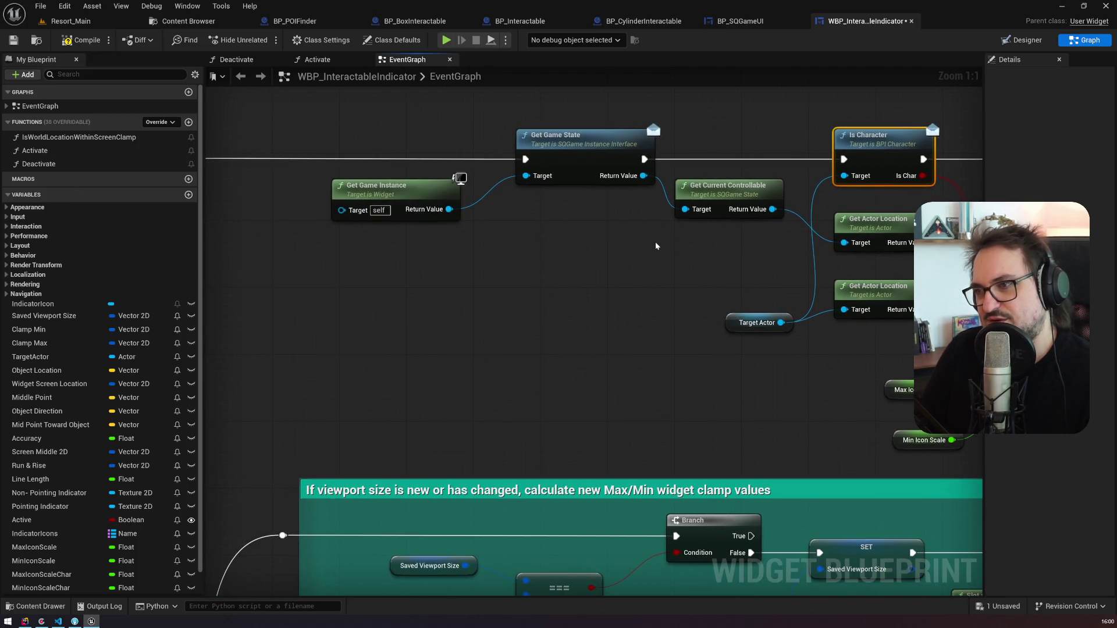
Step: Place MaxIconScaleChar and MinIconScaleChar getters on the Select Float A inputs and arrange them
scroll(655, 242, down, 3)
right_click(733, 130)
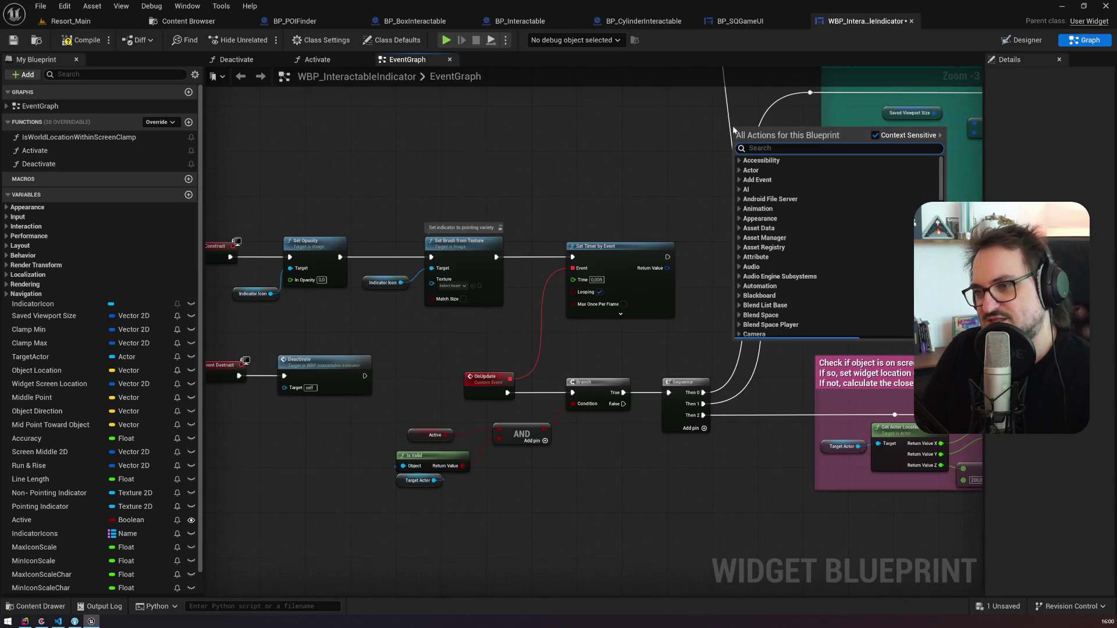
drag(525, 207, 546, 213)
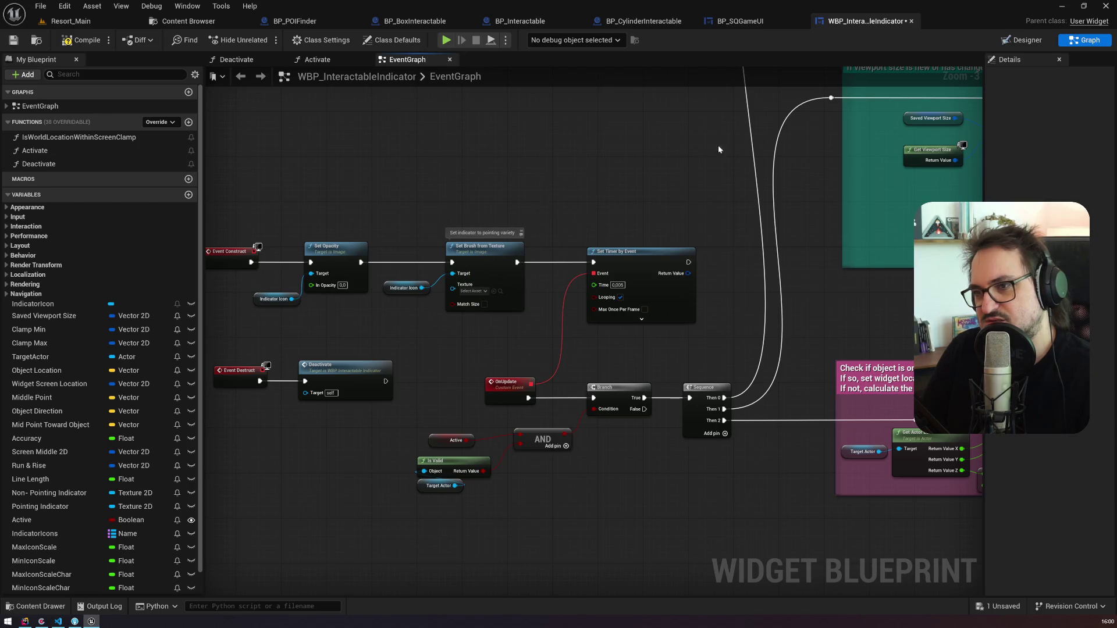
scroll(576, 204, up, 4)
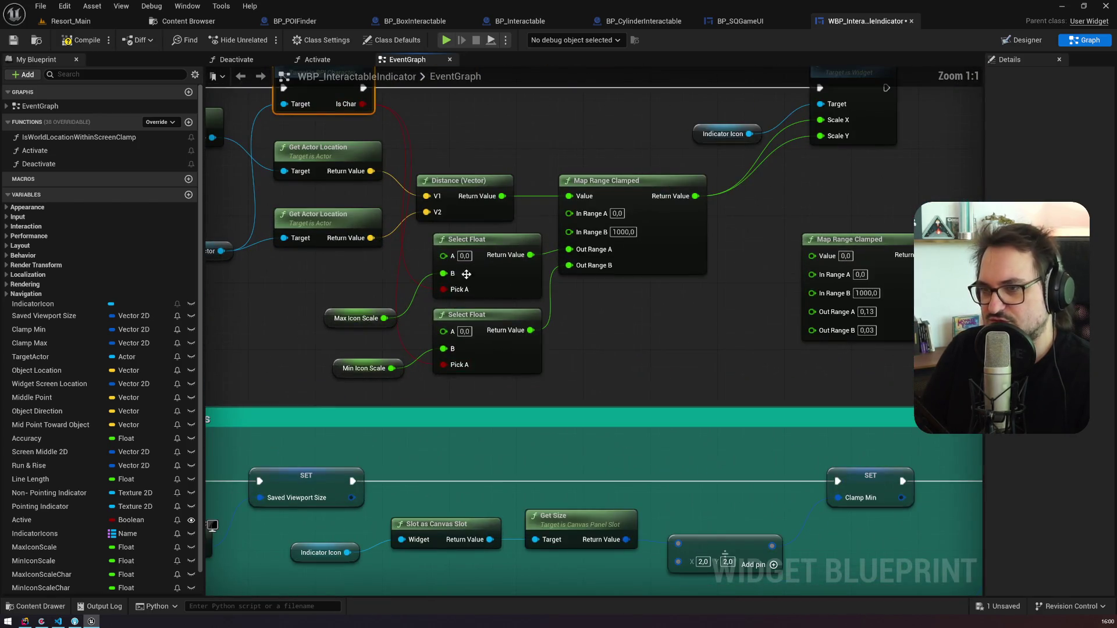
mouse_move(40, 575)
mouse_down()
mouse_move(367, 446)
mouse_move(465, 346)
mouse_move(444, 255)
mouse_up()
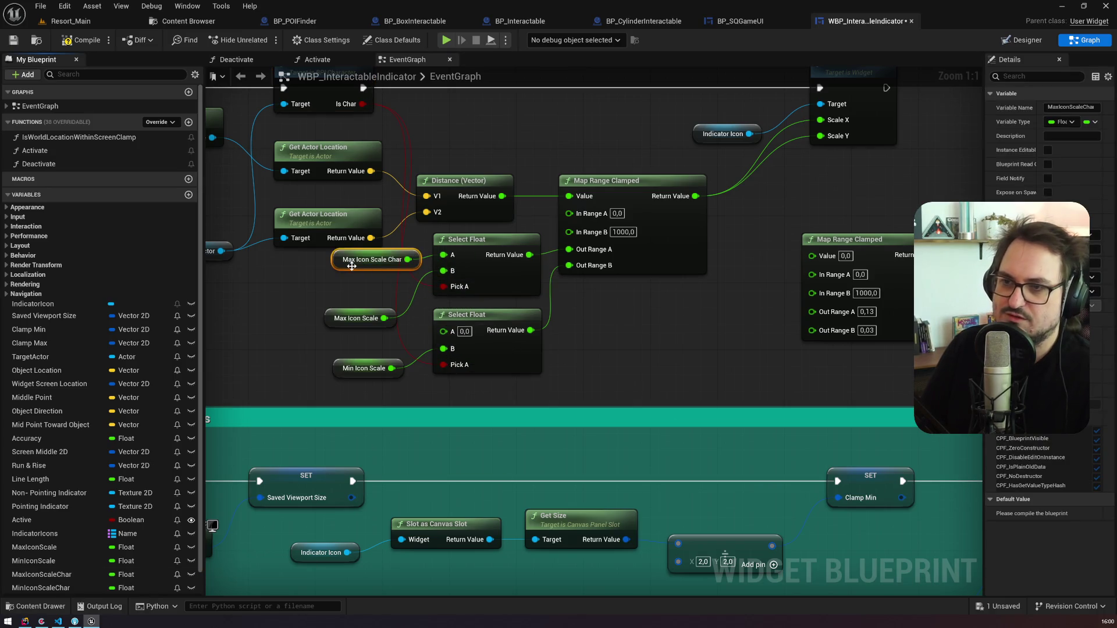
drag(352, 266, 321, 291)
drag(64, 587, 446, 333)
drag(333, 338, 313, 362)
shift+click(343, 368)
drag(326, 319, 316, 292)
click(314, 286)
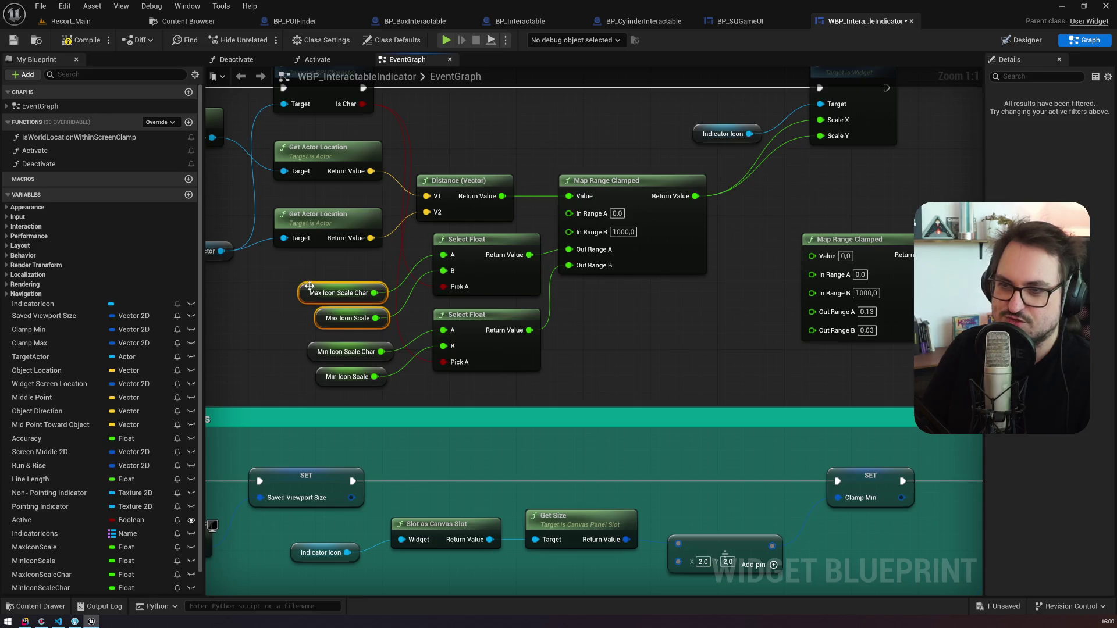
click(294, 288)
click(301, 291)
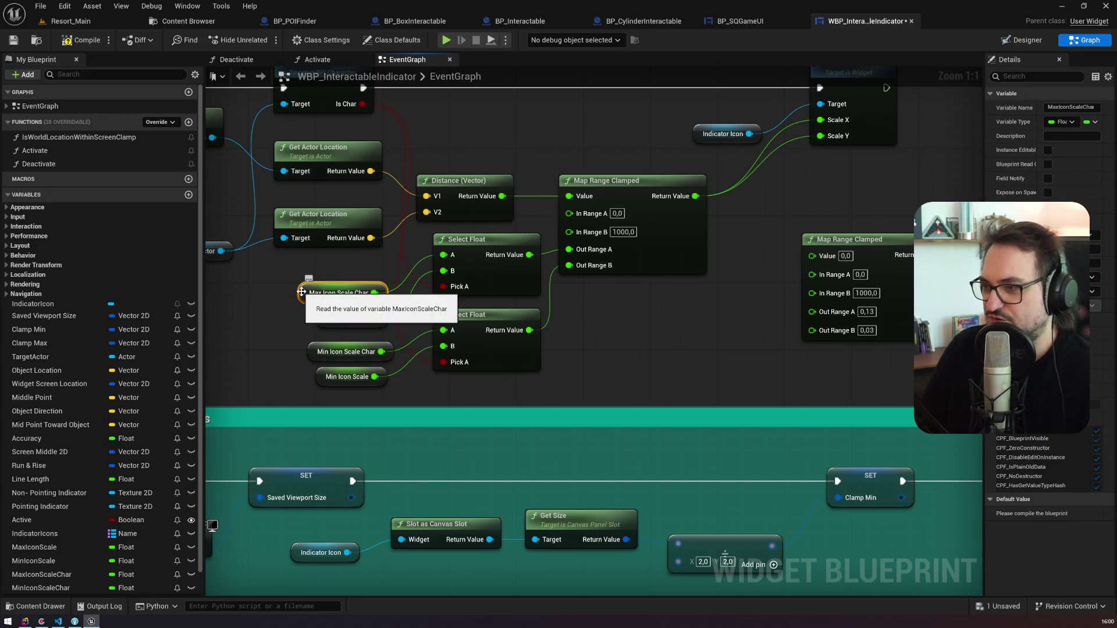
Step: Compile, set MaxIconScaleChar default 0.15 and MinIconScaleChar default 0.1, then save
click(85, 42)
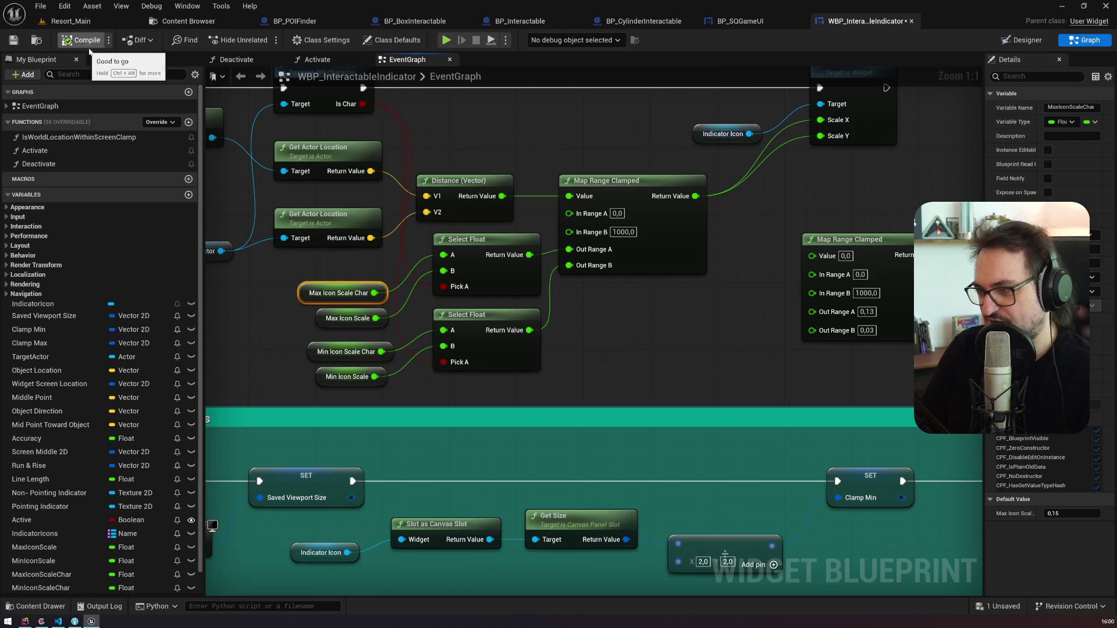
click(278, 303)
click(303, 299)
click(1073, 512)
text(,2)
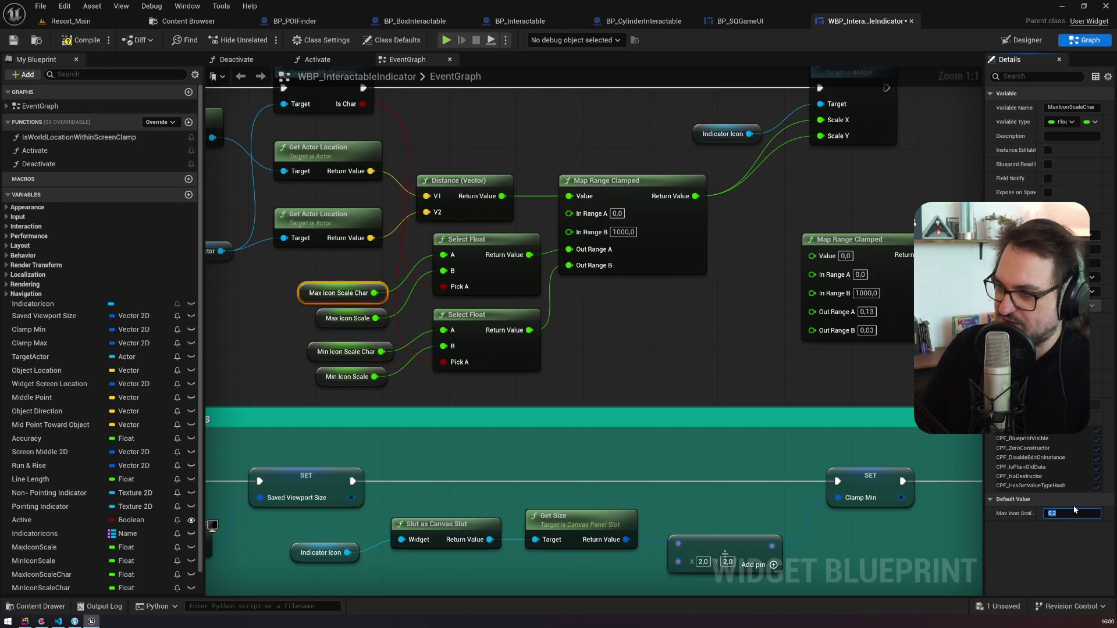
click(324, 357)
click(1073, 513)
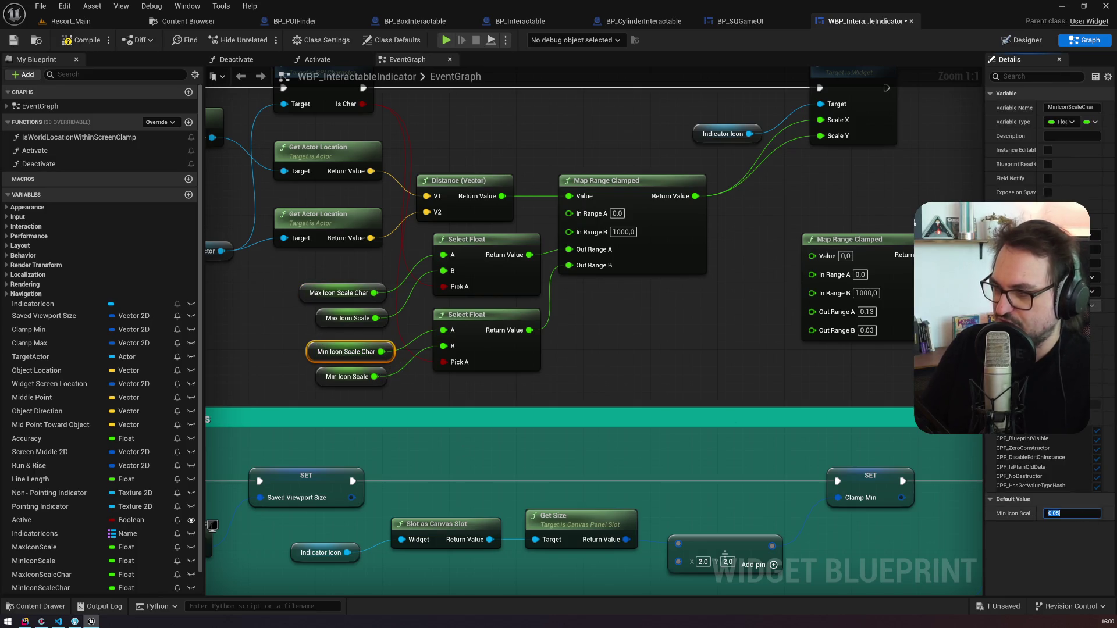
text(0,1)
key(Return)
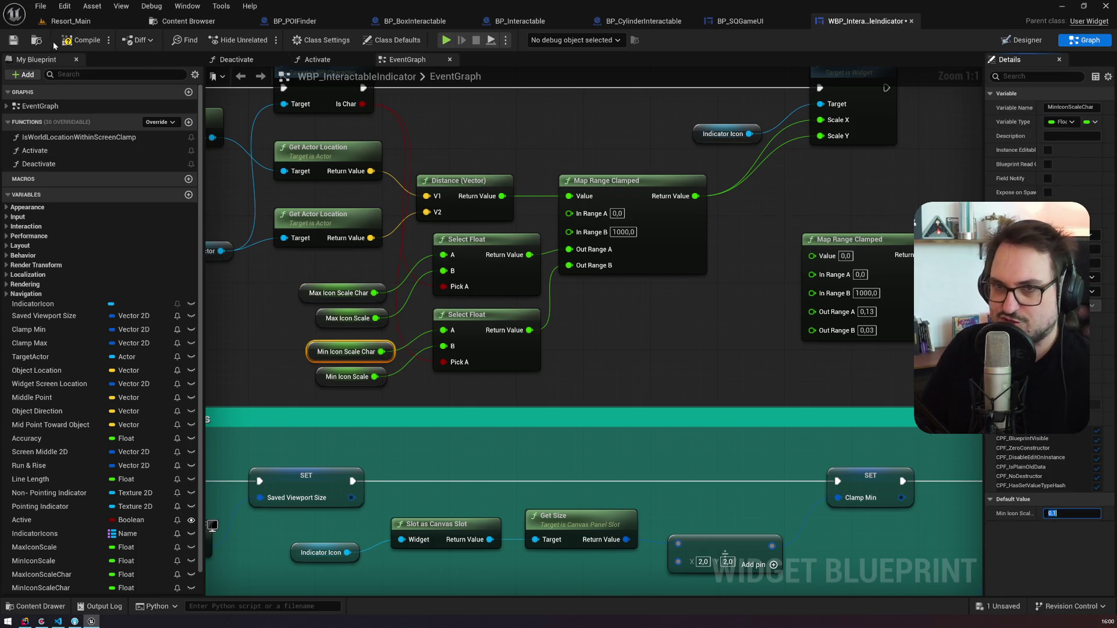
click(13, 40)
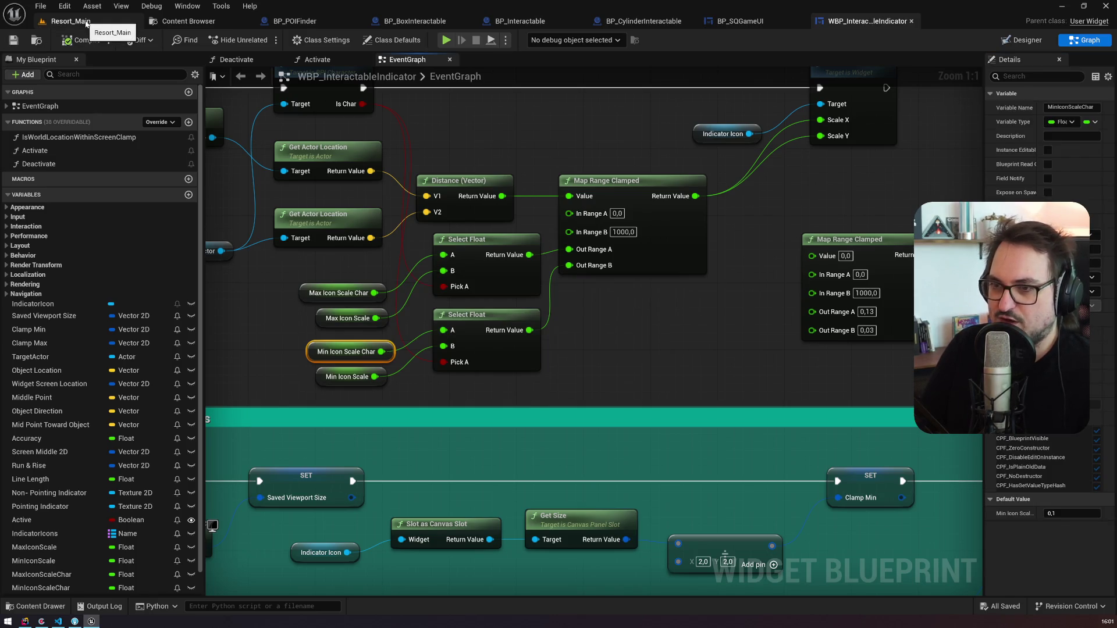
Step: Run a play-in-editor test of Resort_Main to see Maggie's interact prompt, then stop it
click(87, 24)
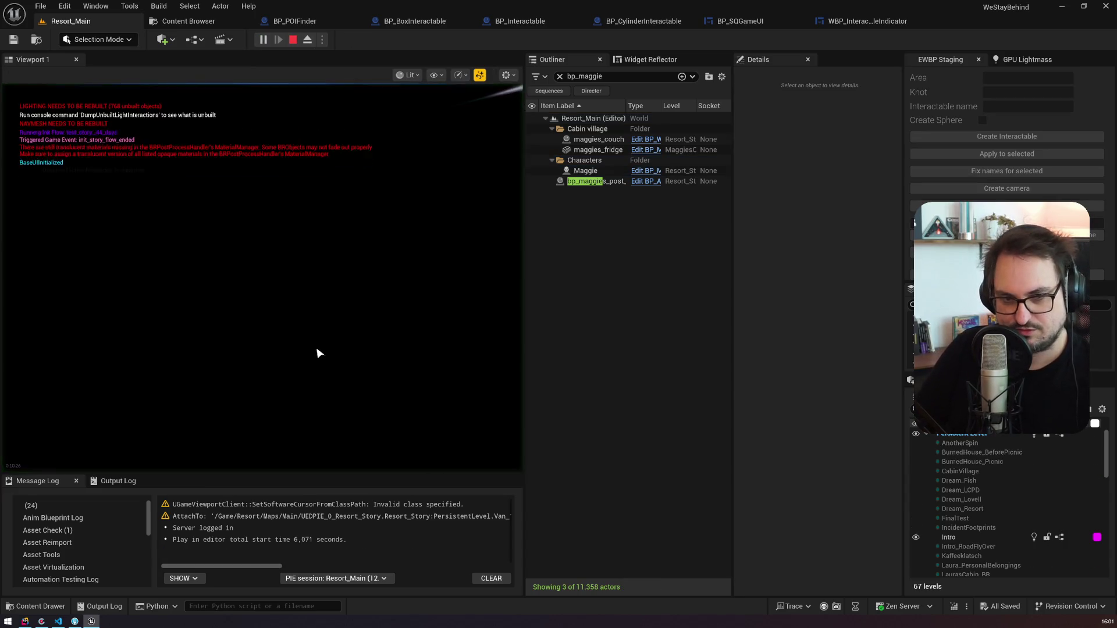
click(300, 342)
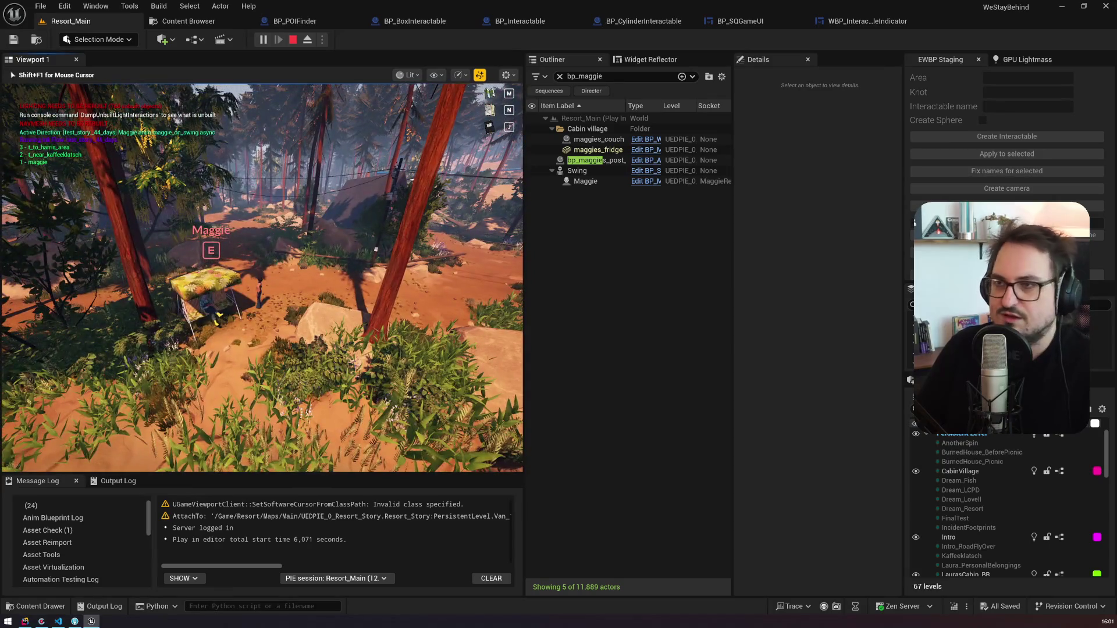
key(Escape)
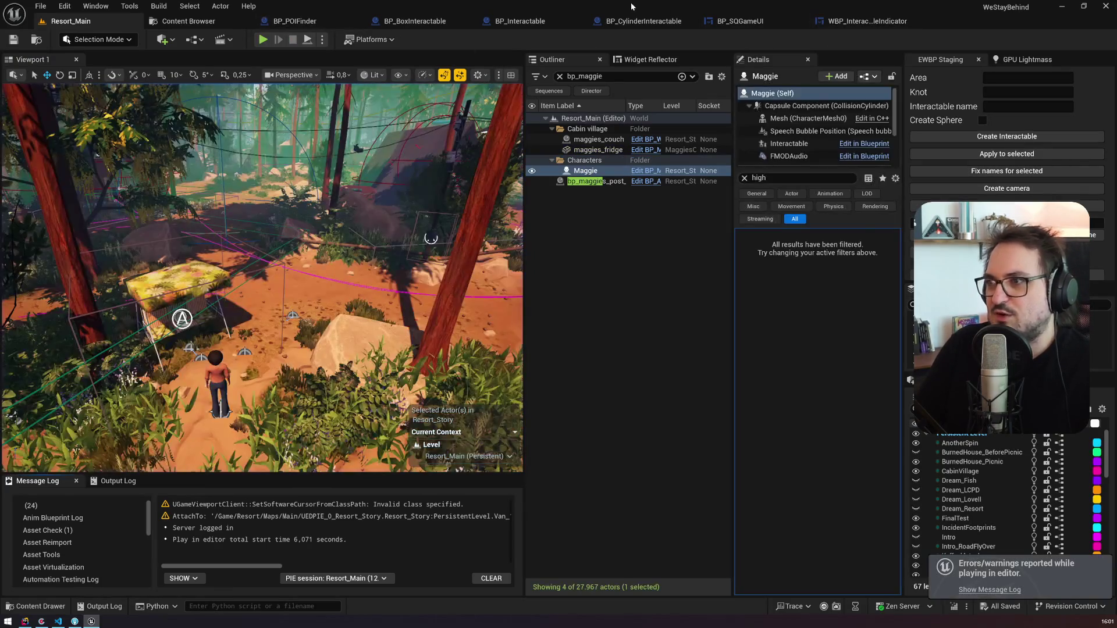
click(415, 21)
Step: Delete the Is Character node from the WBP_InteractableIndicator graph
click(346, 25)
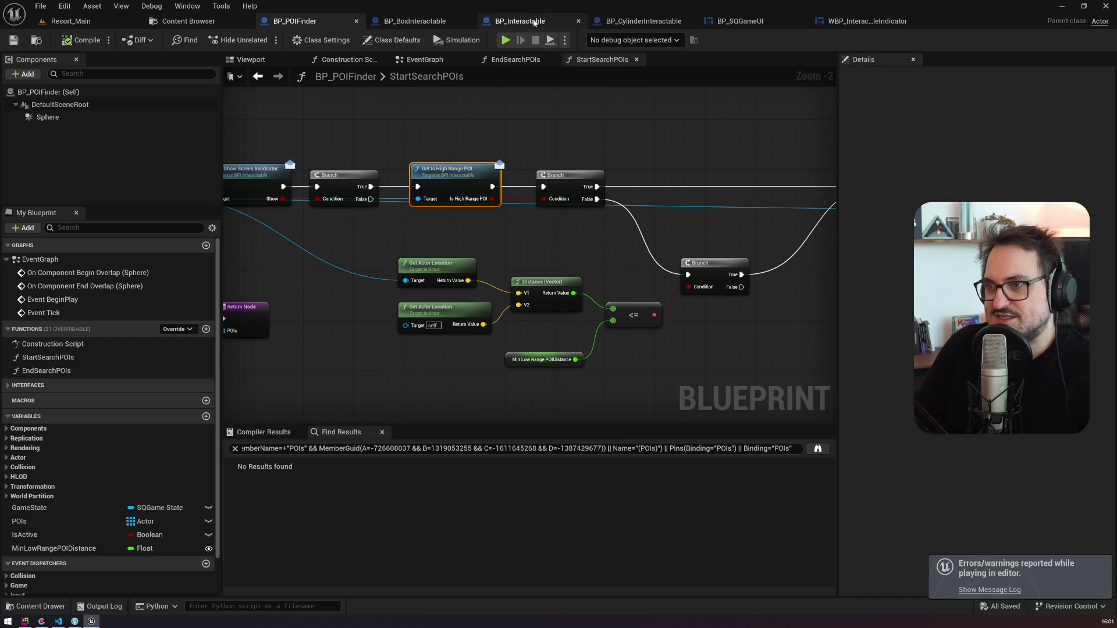
click(867, 21)
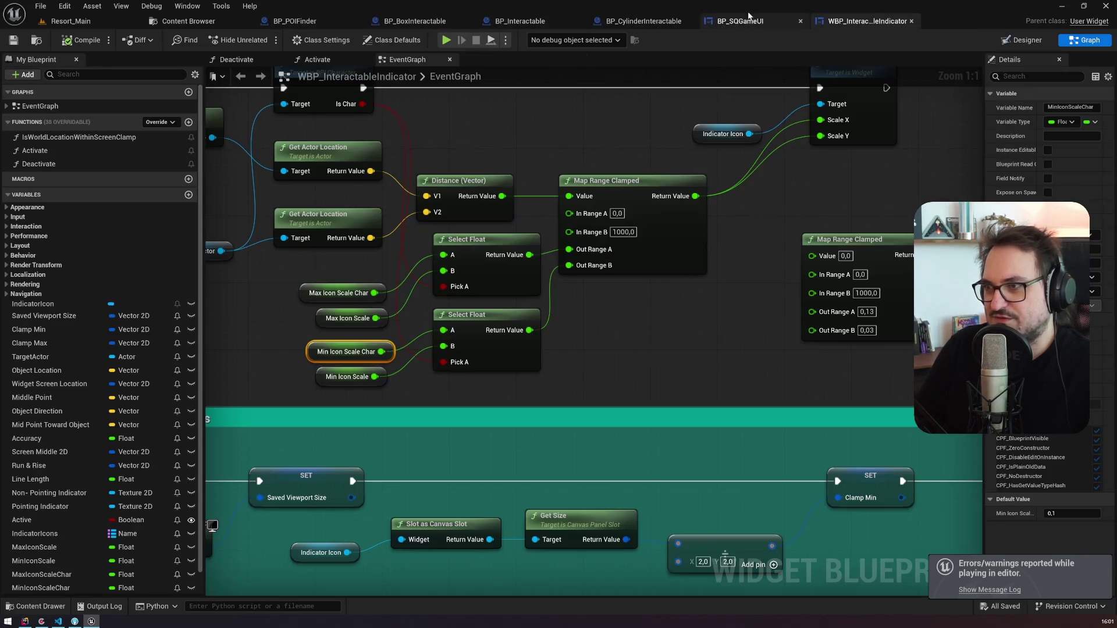
scroll(639, 205, up, 4)
click(638, 204)
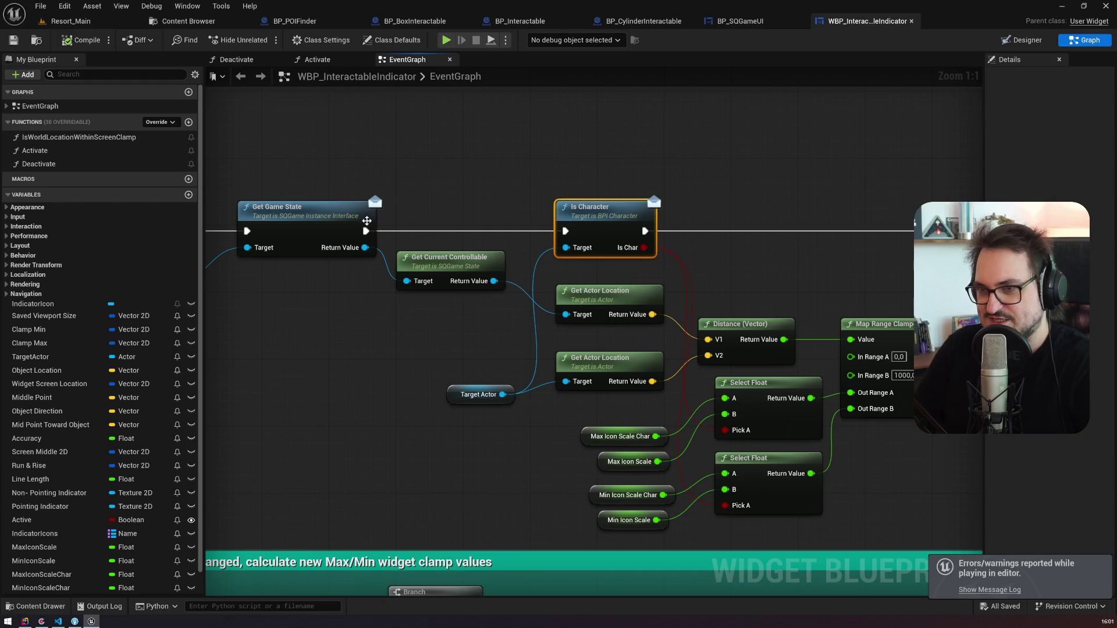
key(Delete)
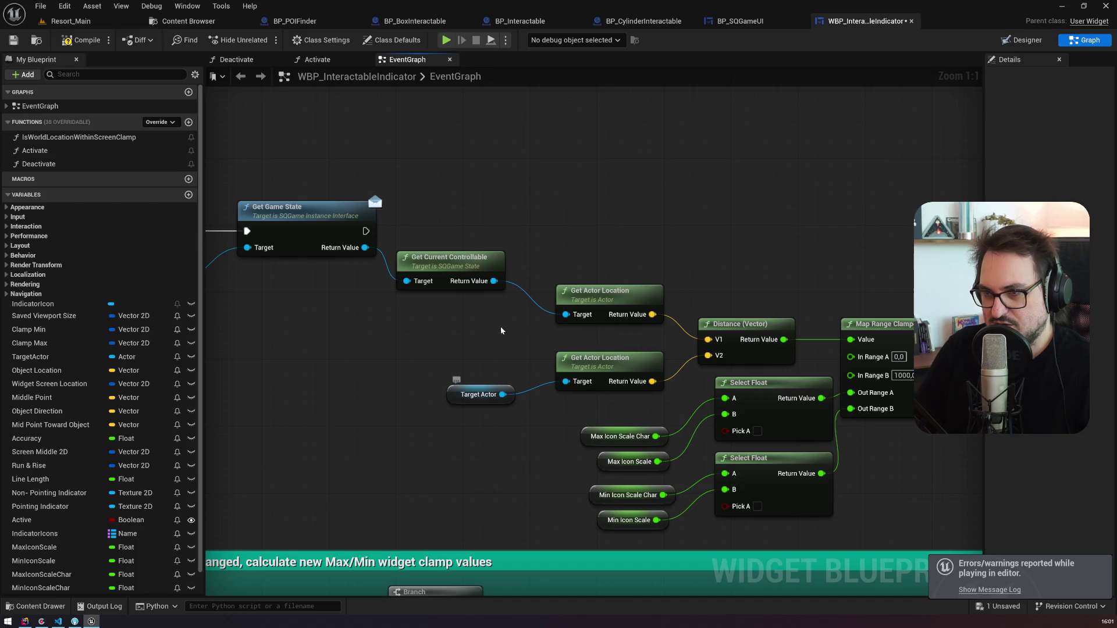
Step: Add Get Is High Range POI on Target Actor, wire it into the exec flow and Pick A, and save
click(444, 269)
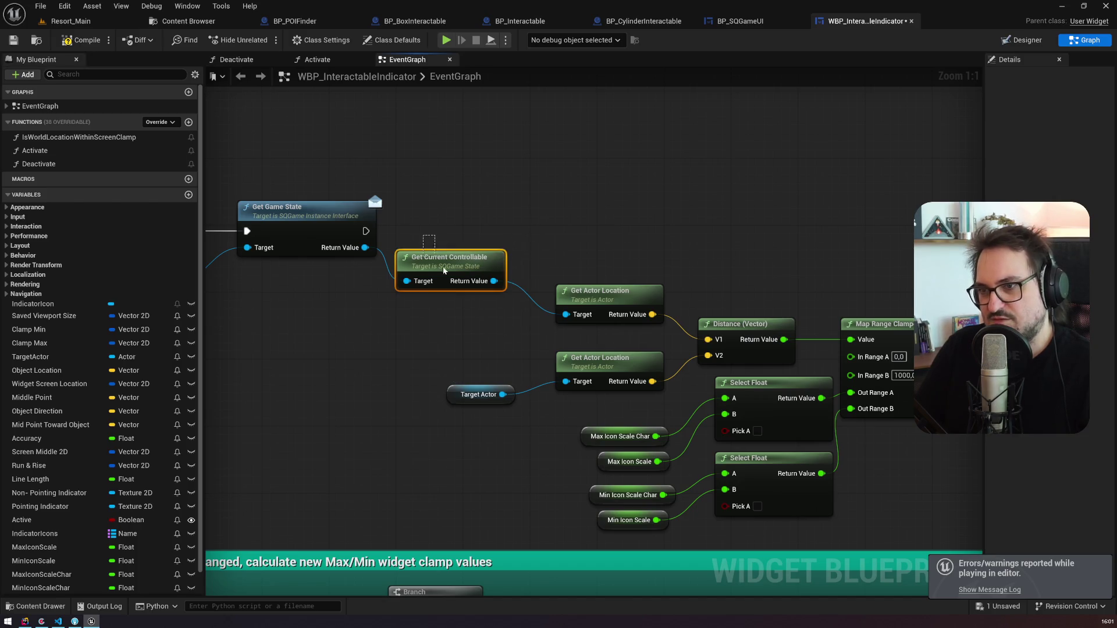
ctrl+click(487, 256)
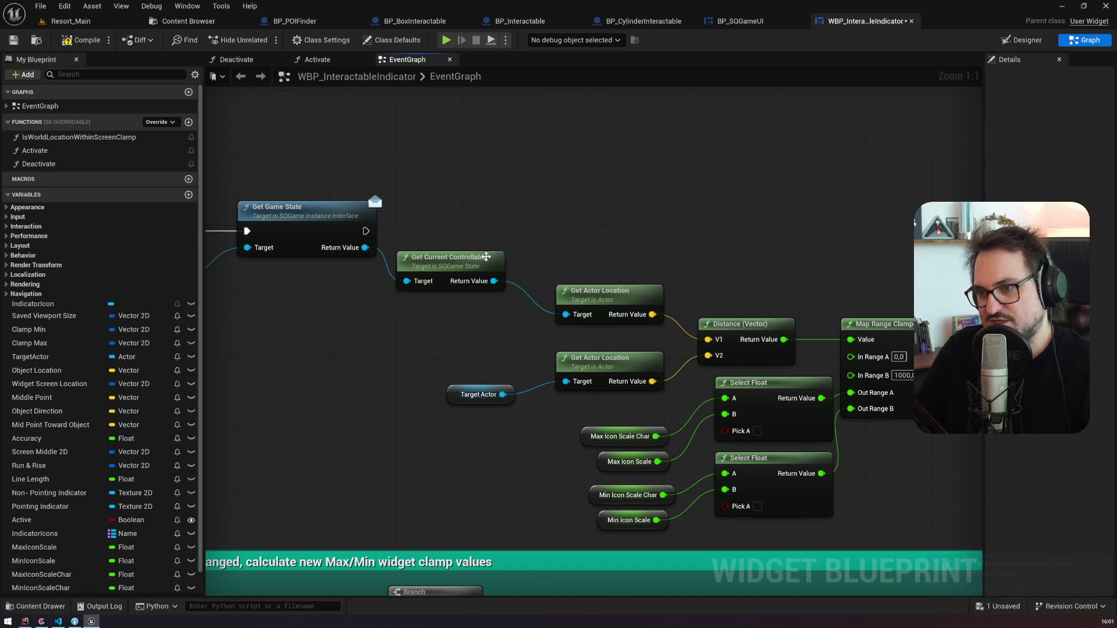
drag(502, 394, 581, 206)
text(ishig)
key(Up)
key(Return)
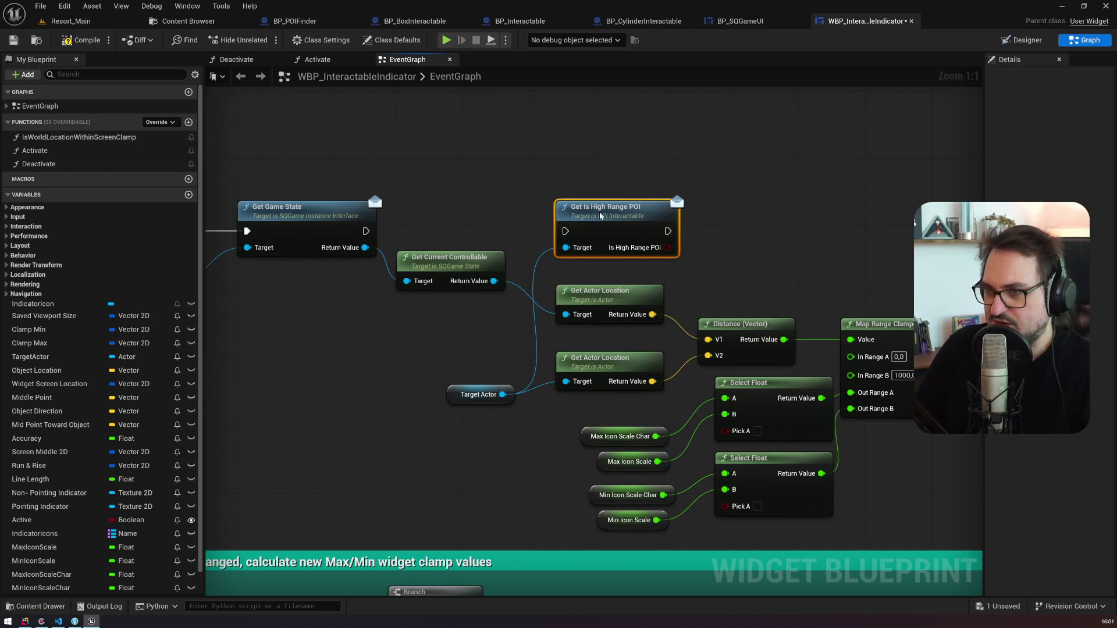
mouse_move(440, 215)
mouse_down()
mouse_move(852, 216)
mouse_move(536, 244)
mouse_up()
mouse_move(575, 193)
mouse_down()
mouse_move(634, 381)
mouse_move(617, 407)
mouse_move(633, 451)
mouse_up()
click(10, 40)
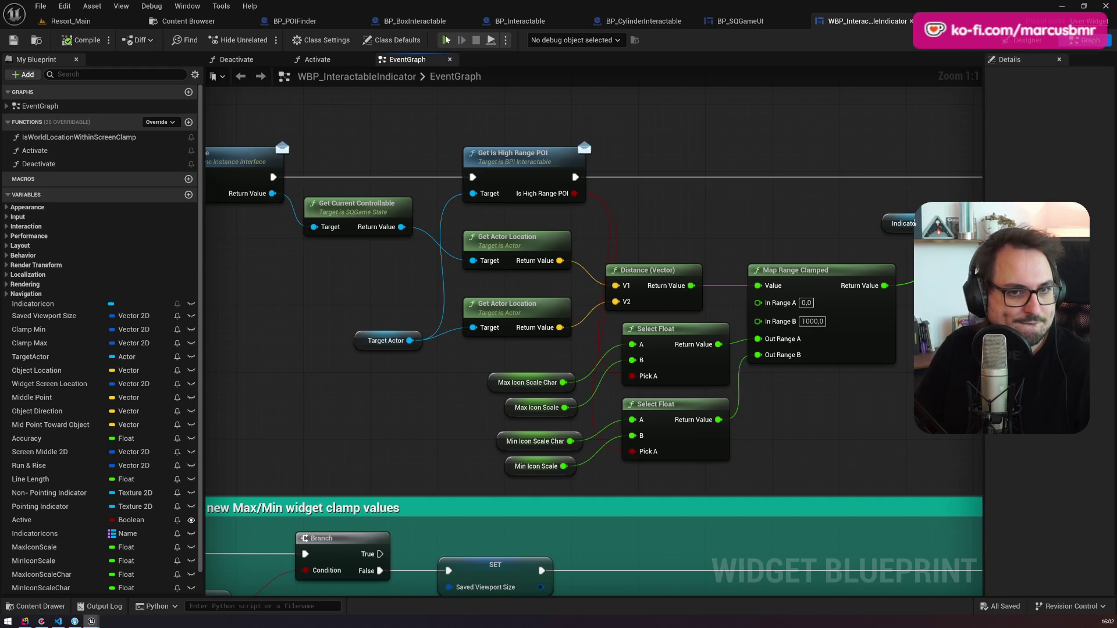
Step: Launch a standalone preview, skip the intro, run up the forest path to Maggie's swing, and exit
click(446, 40)
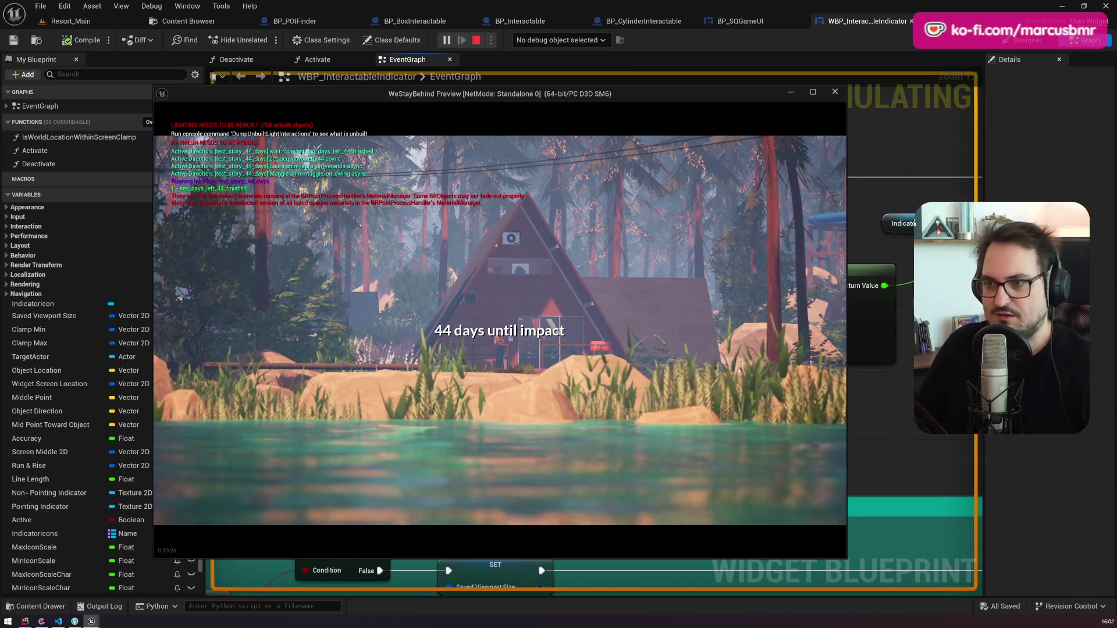
key(space)
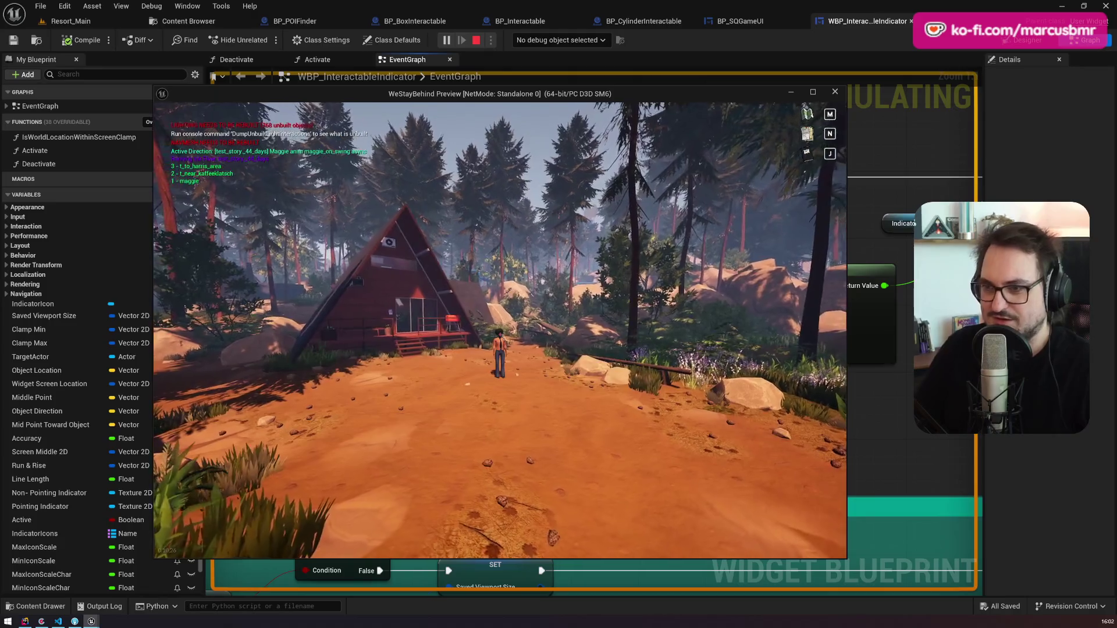
key(super+Up)
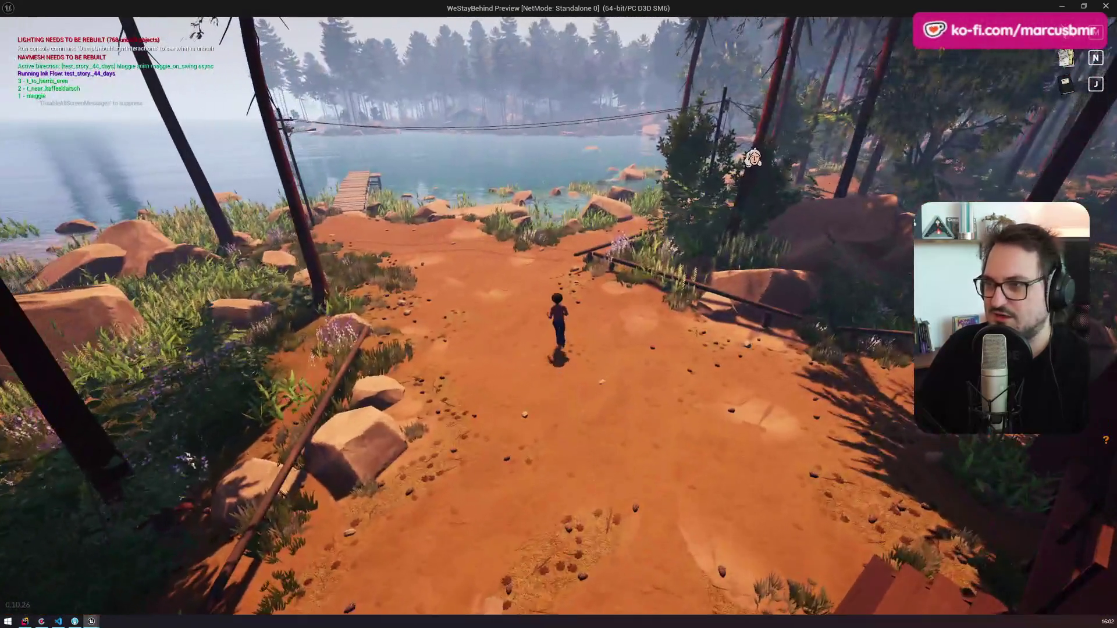
key(w)
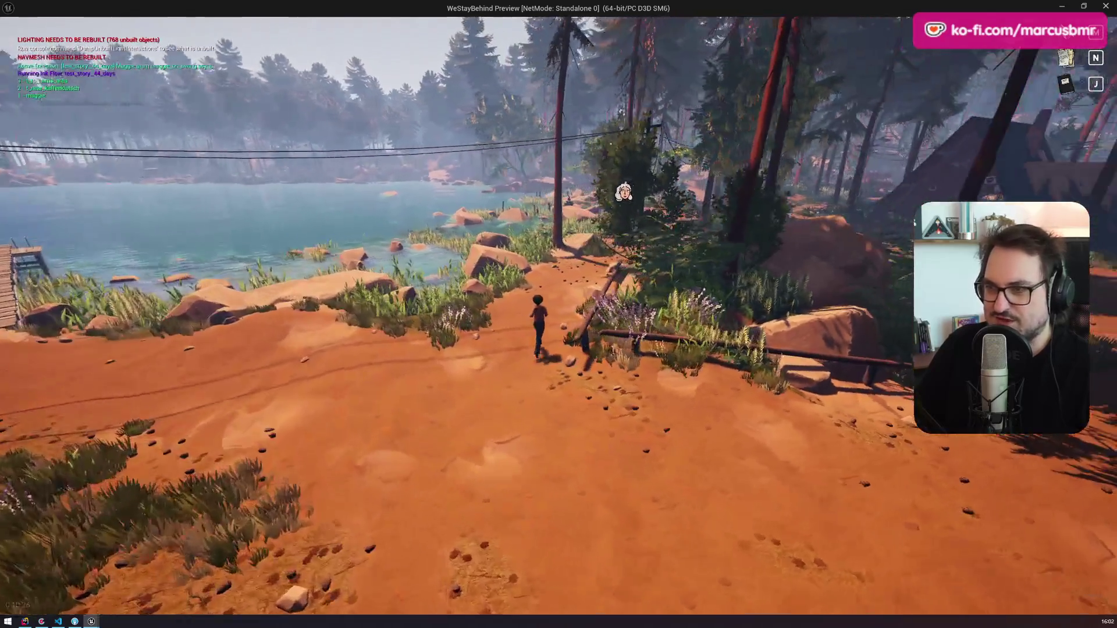
key(w)
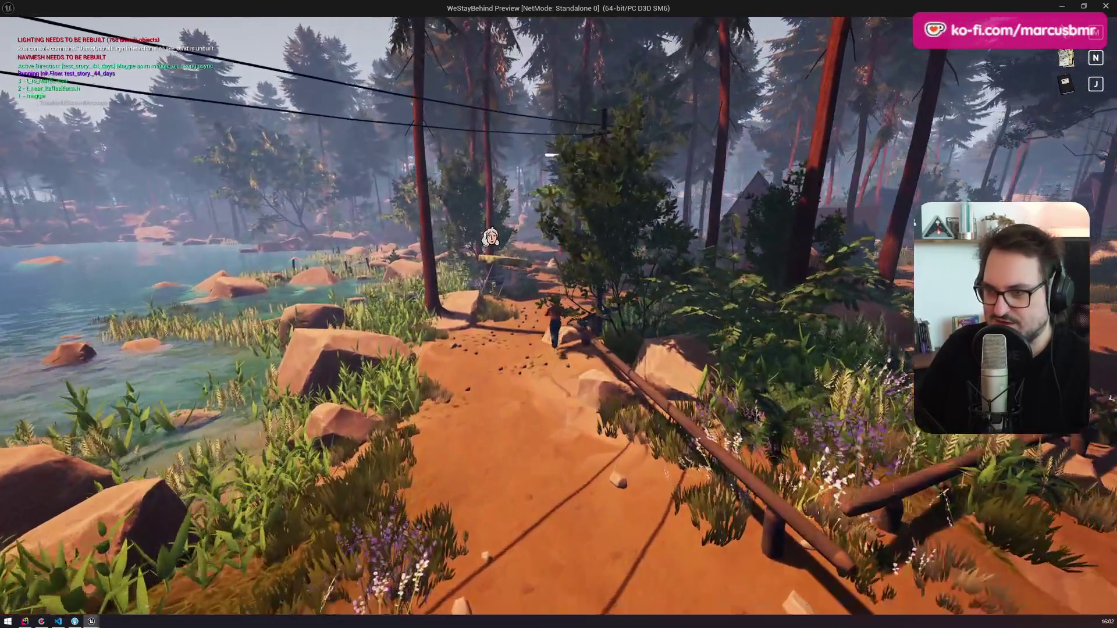
key(w)
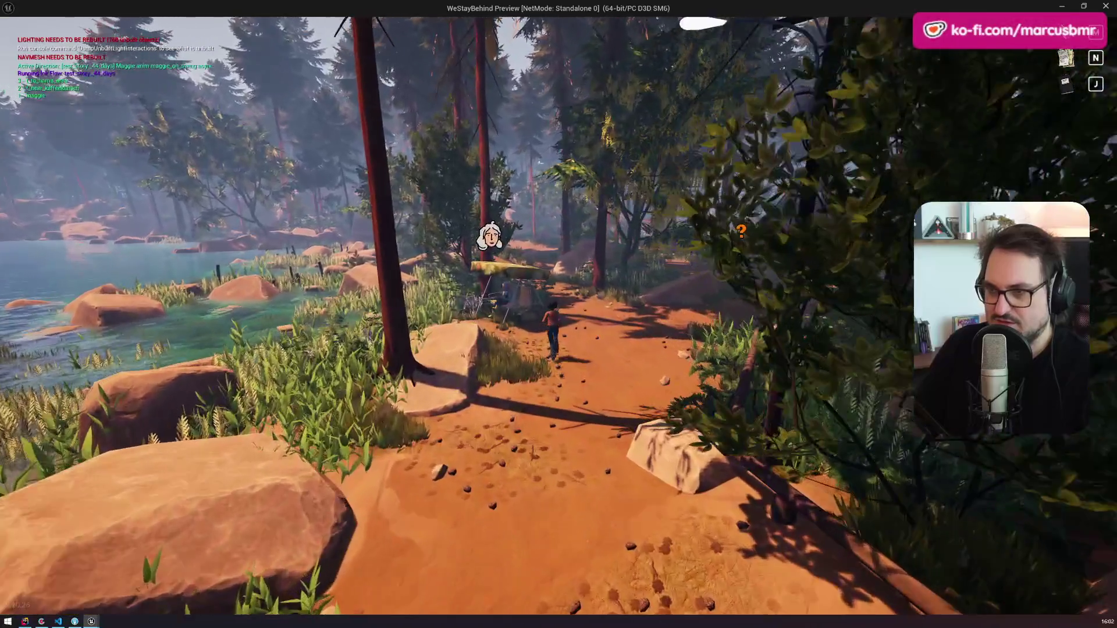
key(w)
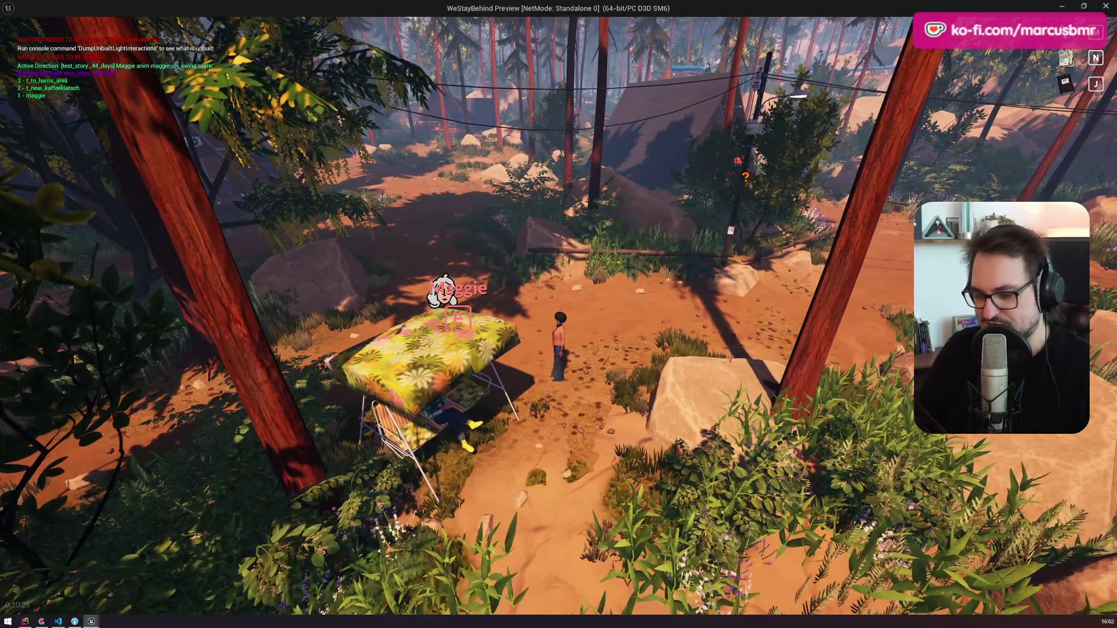
key(Escape)
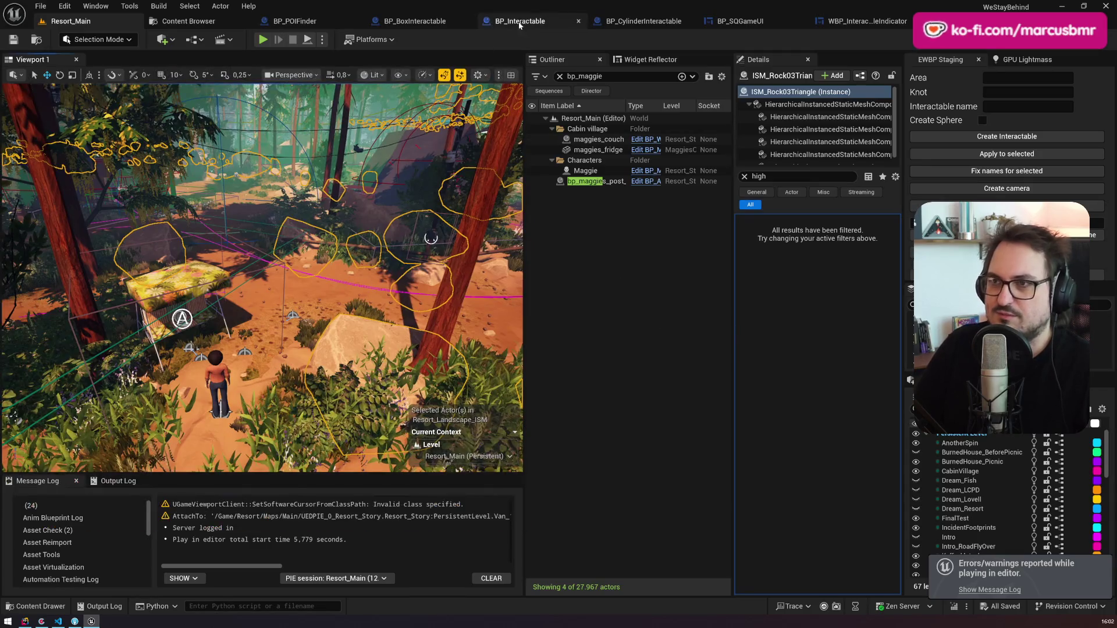
Step: In WBP_InteractableIndicator's graph, rename MaxIconScaleChar to MaxIconScaleHighRange
click(519, 22)
click(771, 23)
click(861, 21)
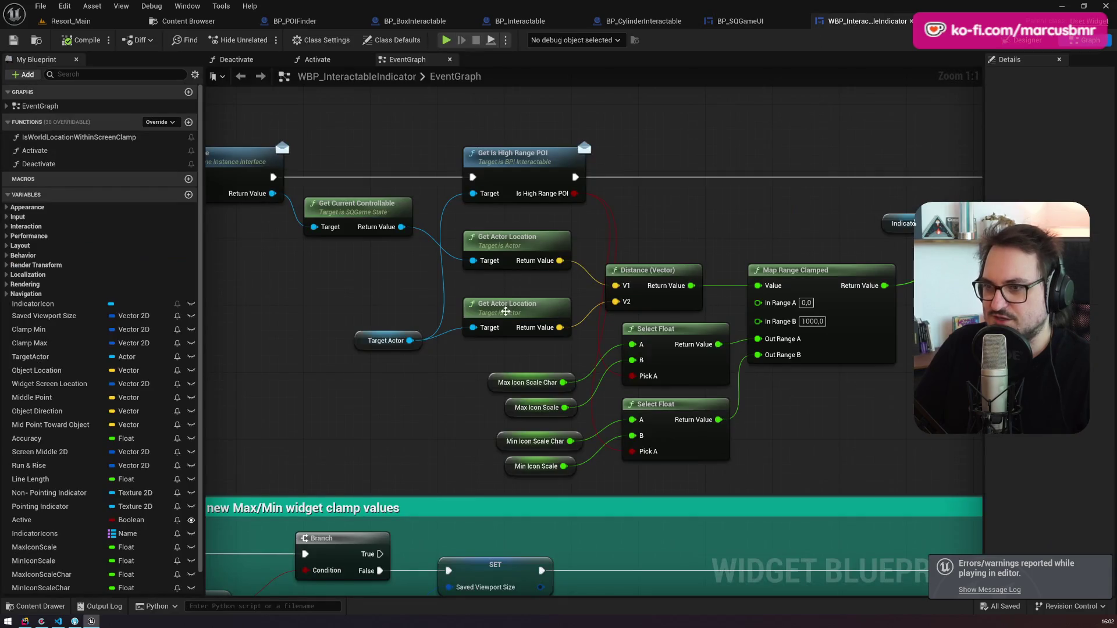
click(527, 351)
click(46, 553)
click(45, 557)
text(HighRange)
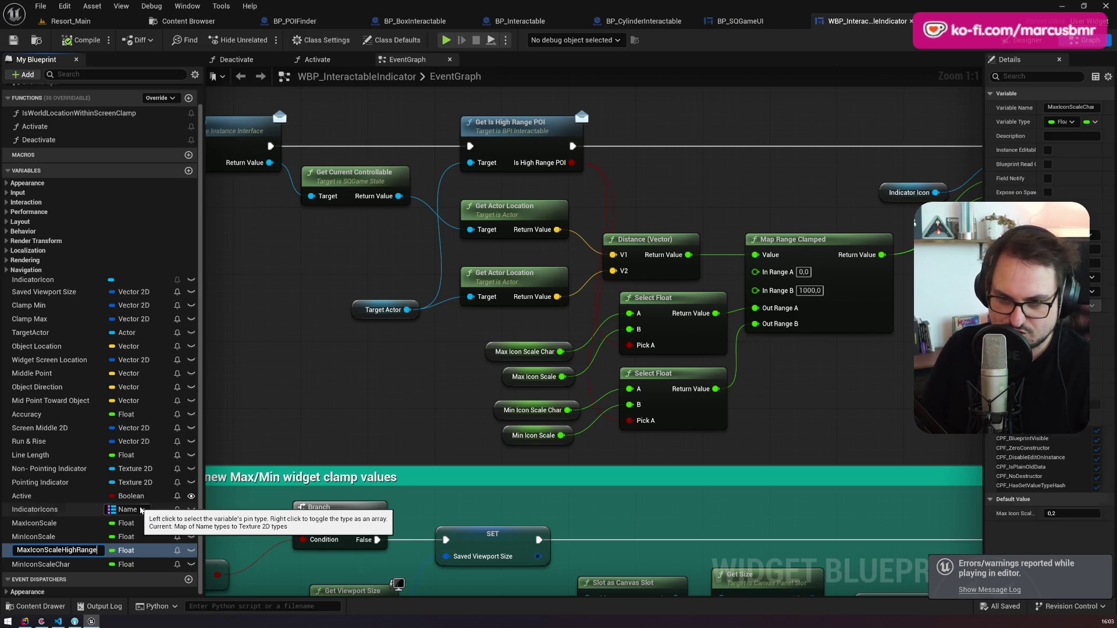
key(Return)
Step: Rename MinIconScaleChar to MinIconScaleHighRange
key(Down)
key(F2)
key(BackSpace)
text(Jog)
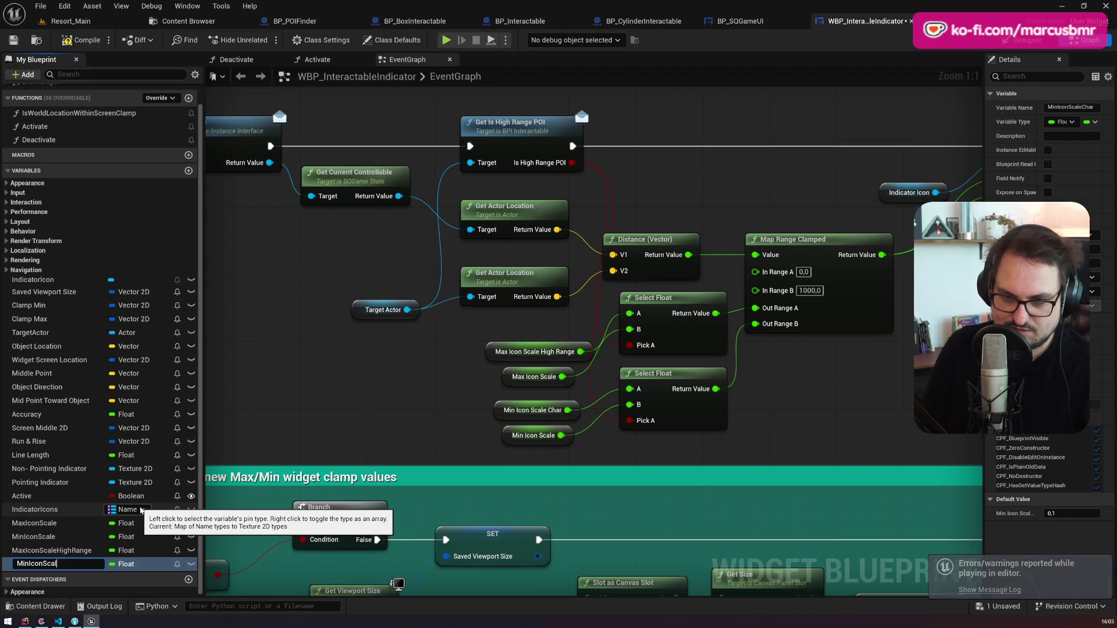
text(eHighRange)
key(Return)
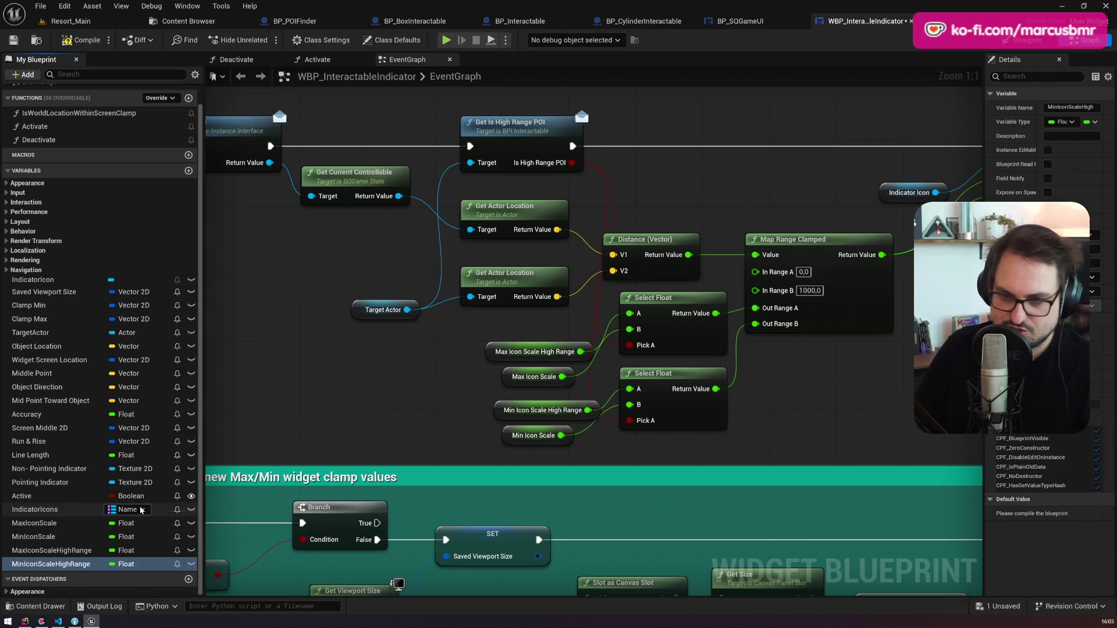
Step: Compare the default values of MaxIconScale, MinIconScale and the new HighRange variables
click(70, 550)
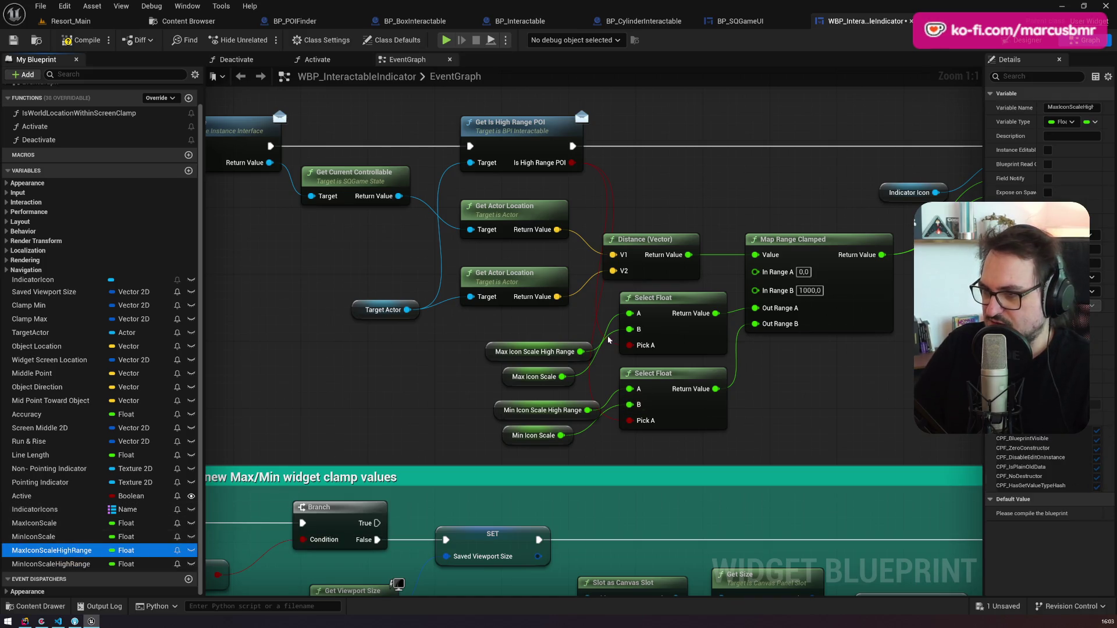
click(510, 356)
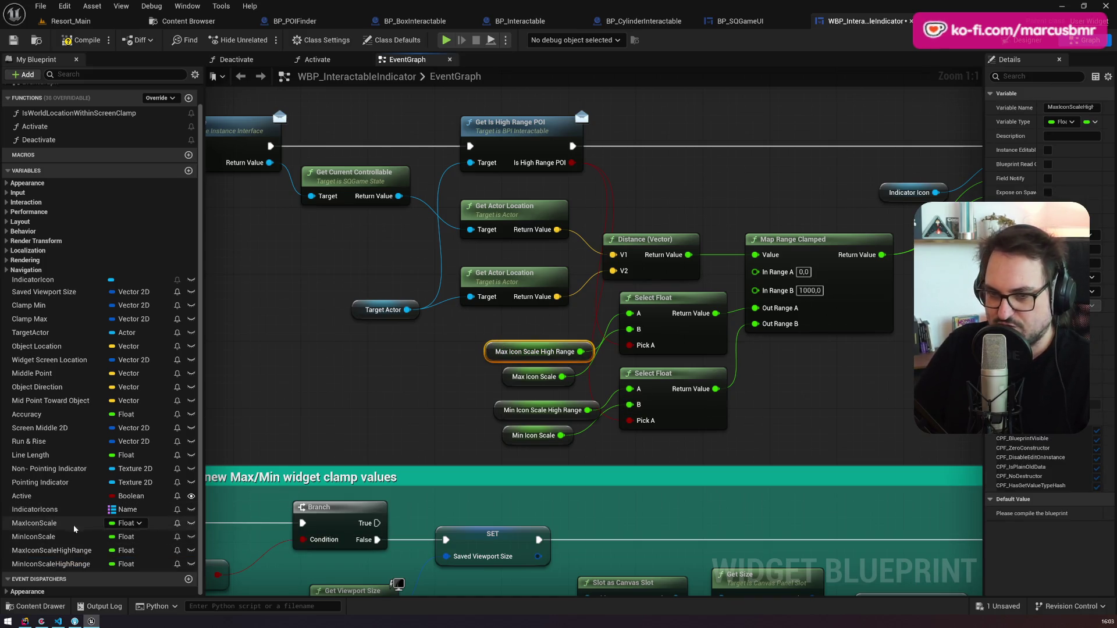
click(41, 523)
click(48, 553)
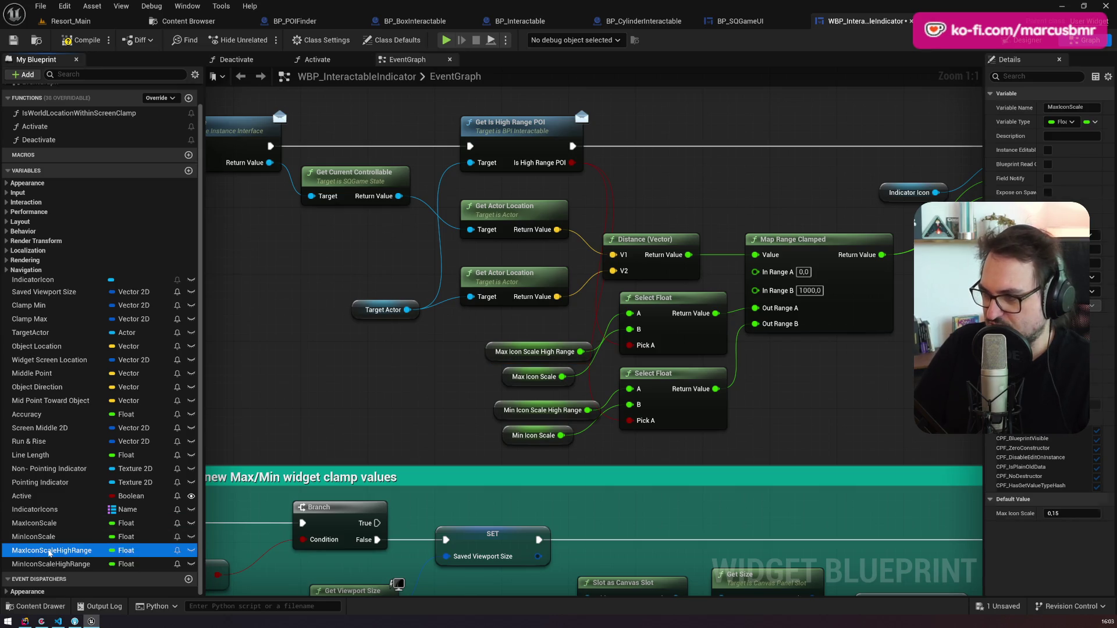
click(50, 540)
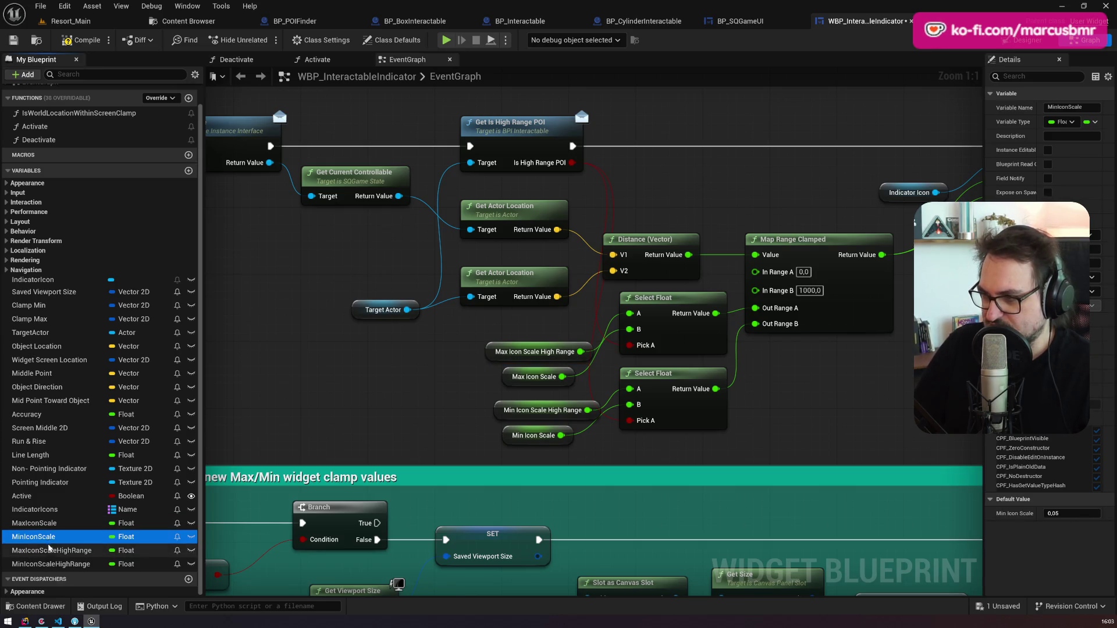
click(45, 555)
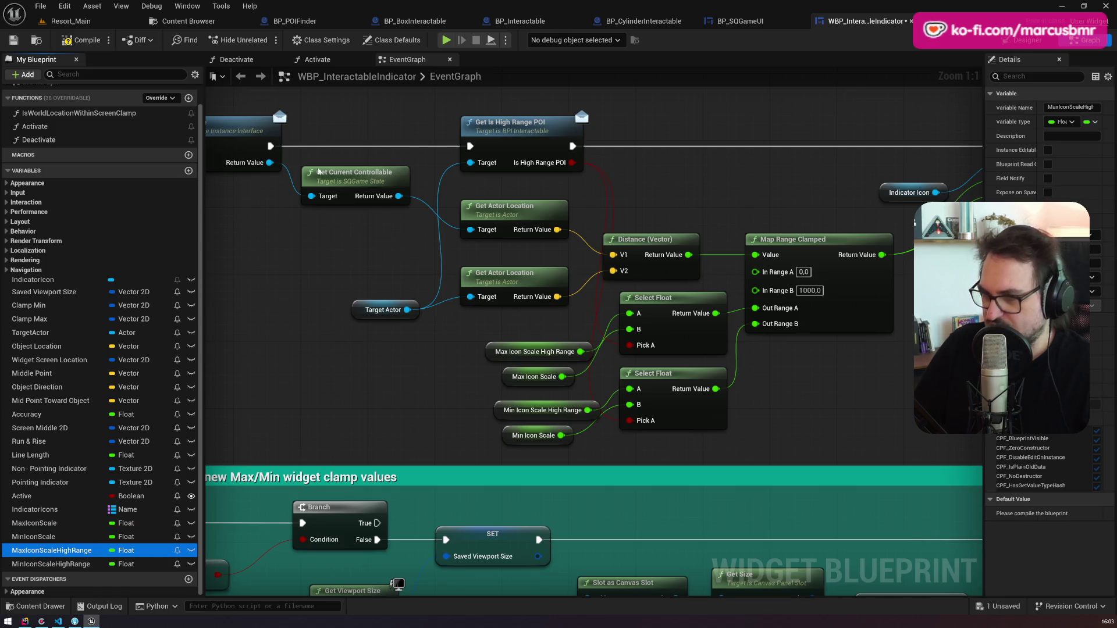
Step: Compile the widget blueprint, review the HighRange defaults, and save it
key(F7)
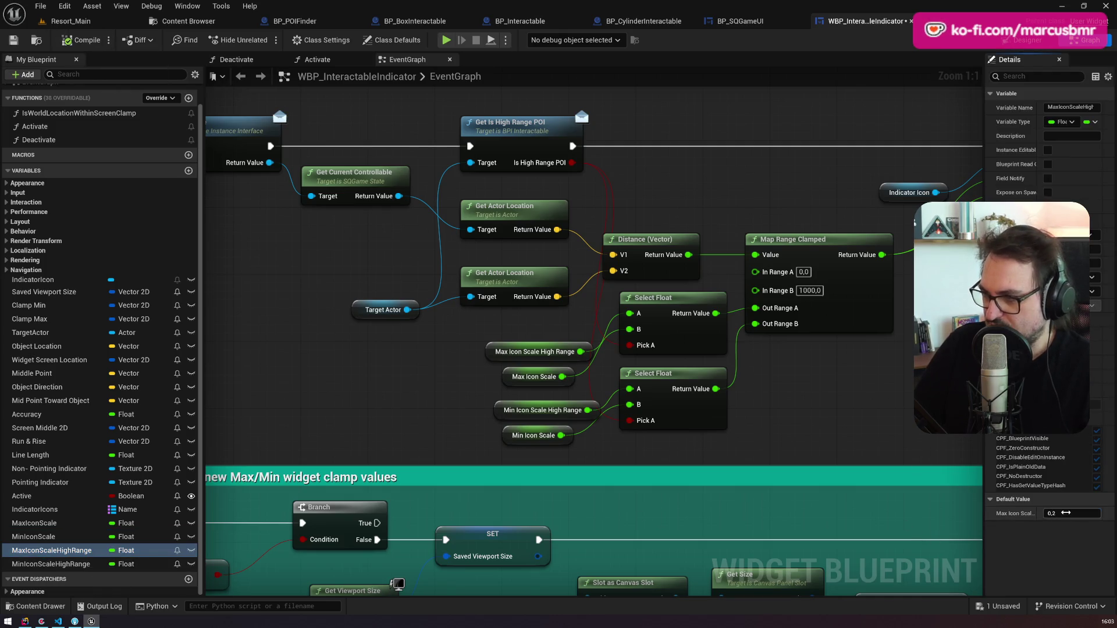
click(1065, 513)
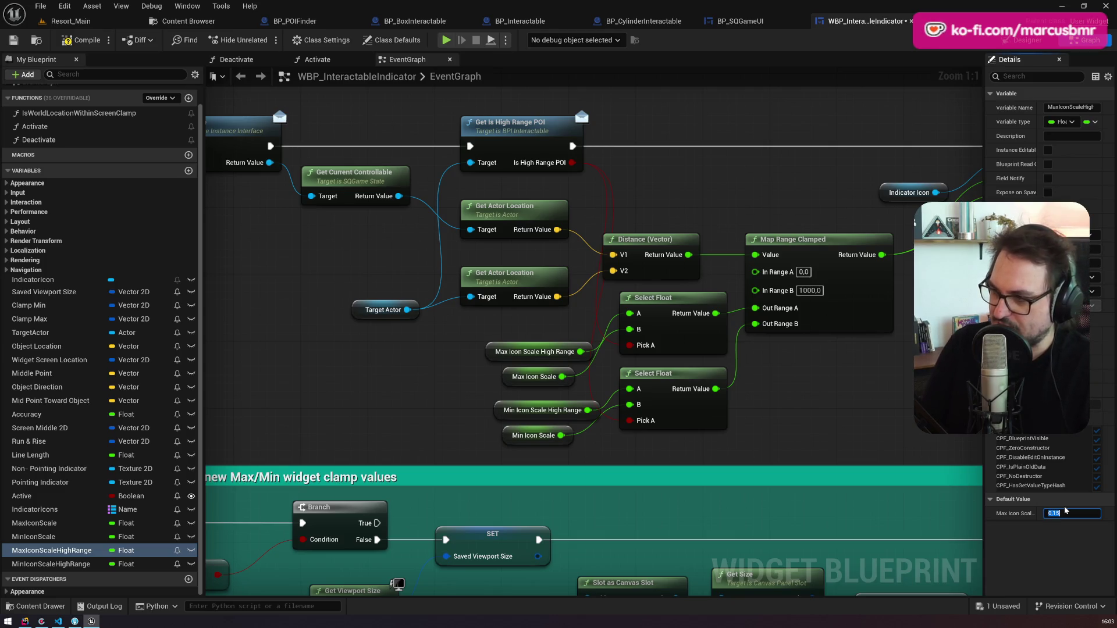
click(58, 562)
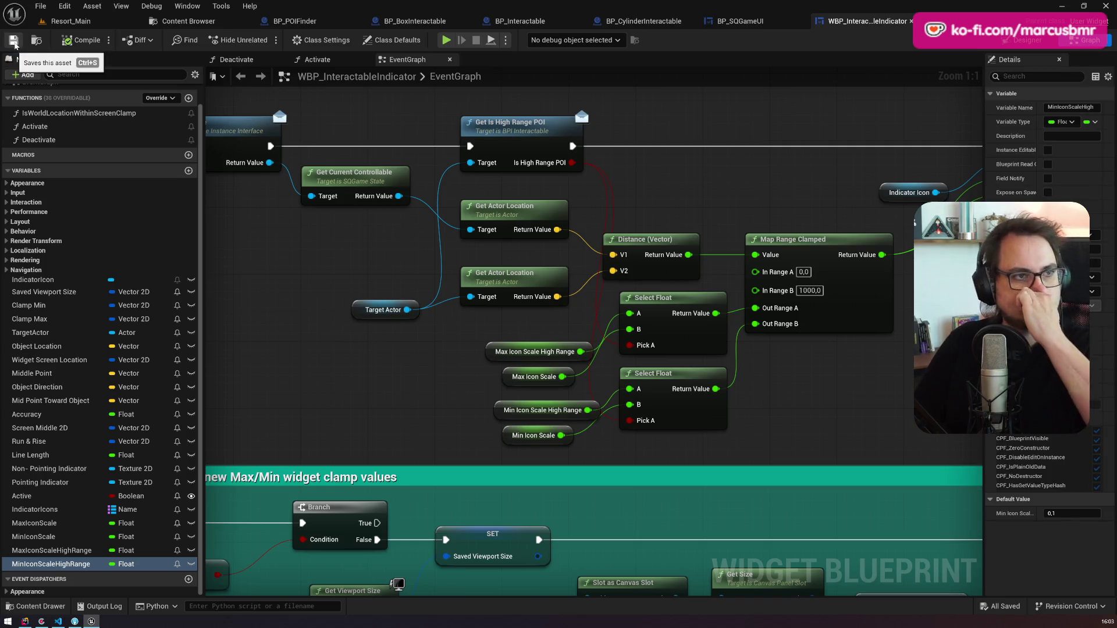
click(14, 40)
drag(392, 371, 395, 356)
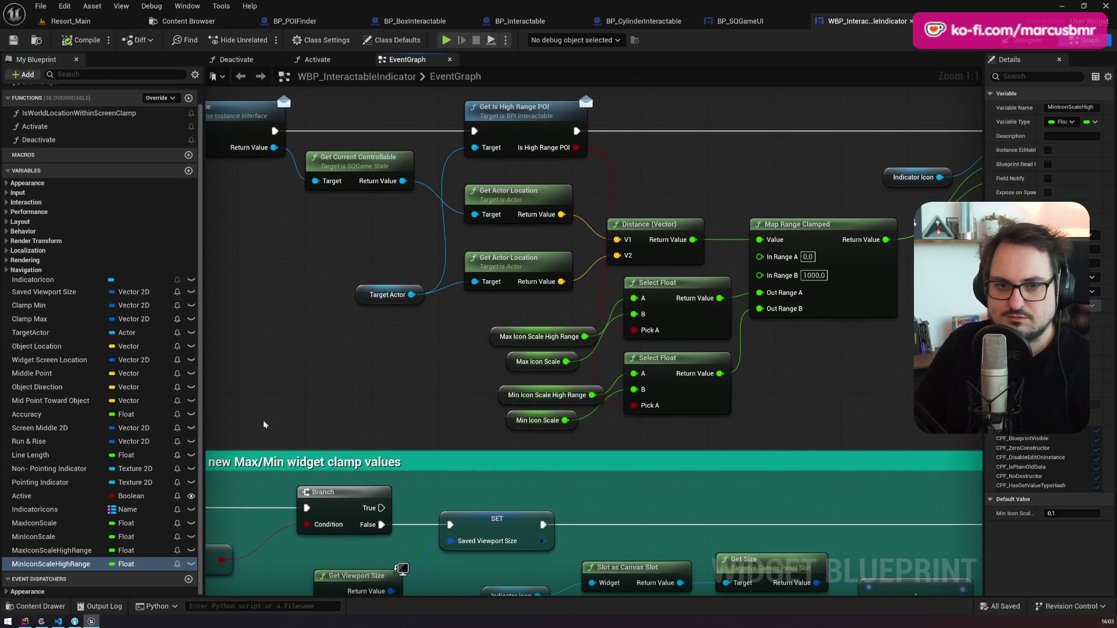
Step: Mark the POI radius bug card done in Codecks and copy its card link
click(41, 622)
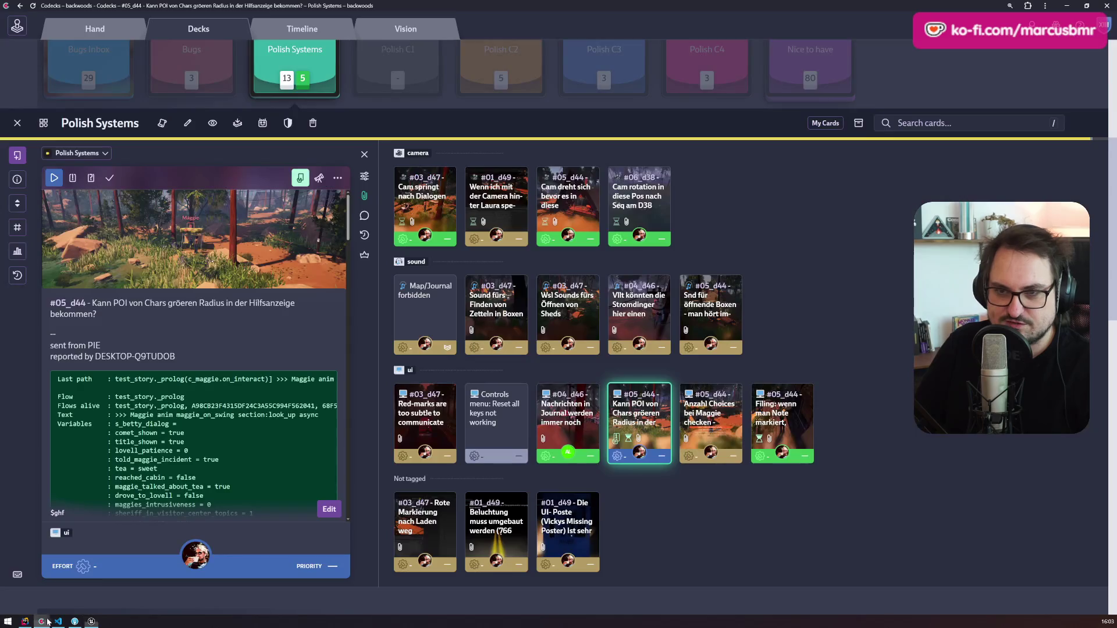
click(109, 179)
click(56, 518)
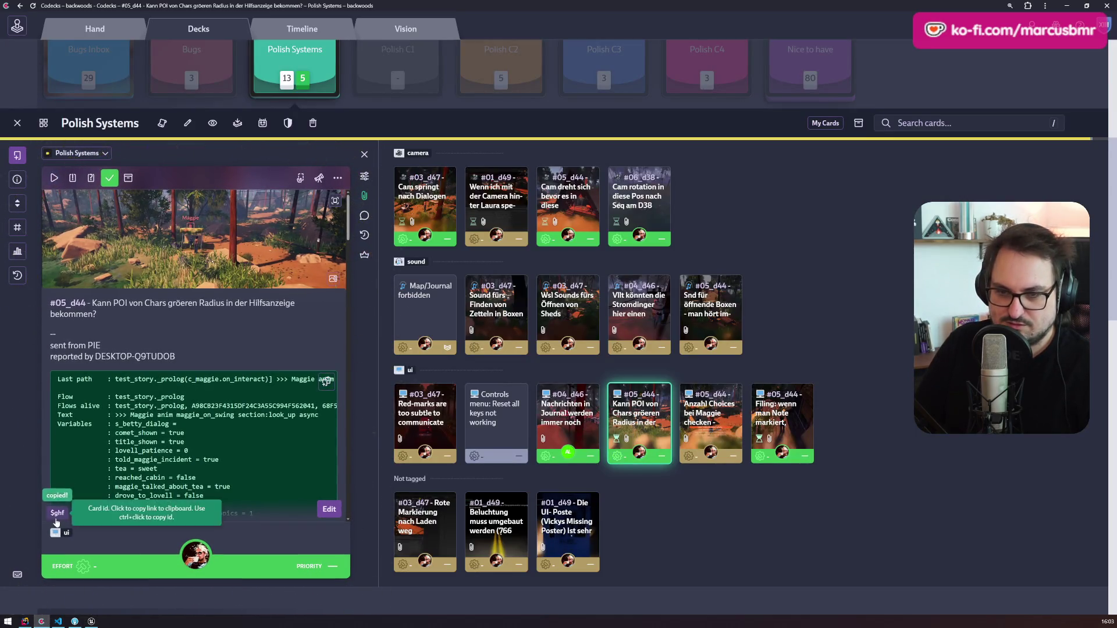
click(91, 621)
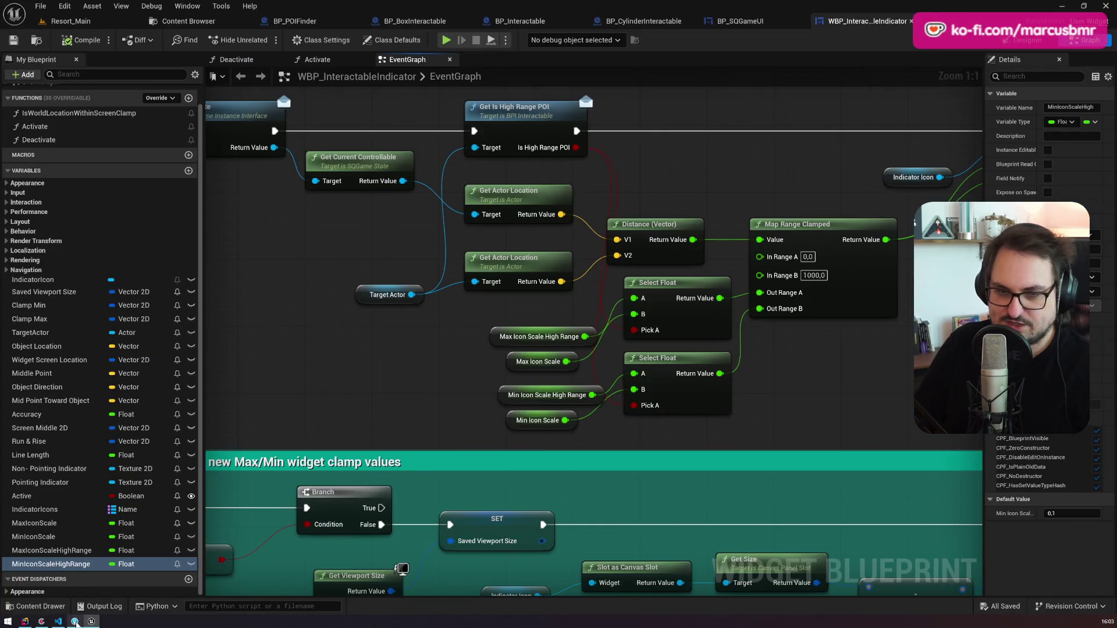
click(76, 621)
Step: Stage the Interactables assets, BP_SQCharacter, BP_POIFinder and WBP_InteractableIndicator
scroll(186, 297, up, 8)
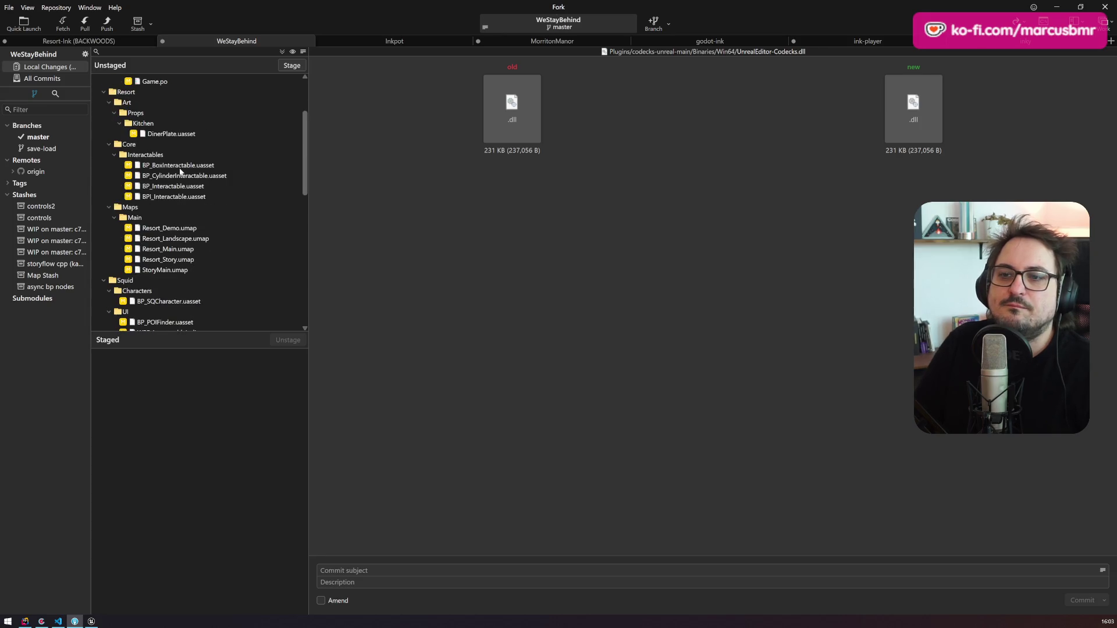
scroll(177, 215, down, 2)
key(shift+Down)
key(shift+Down)
key(shift+Down)
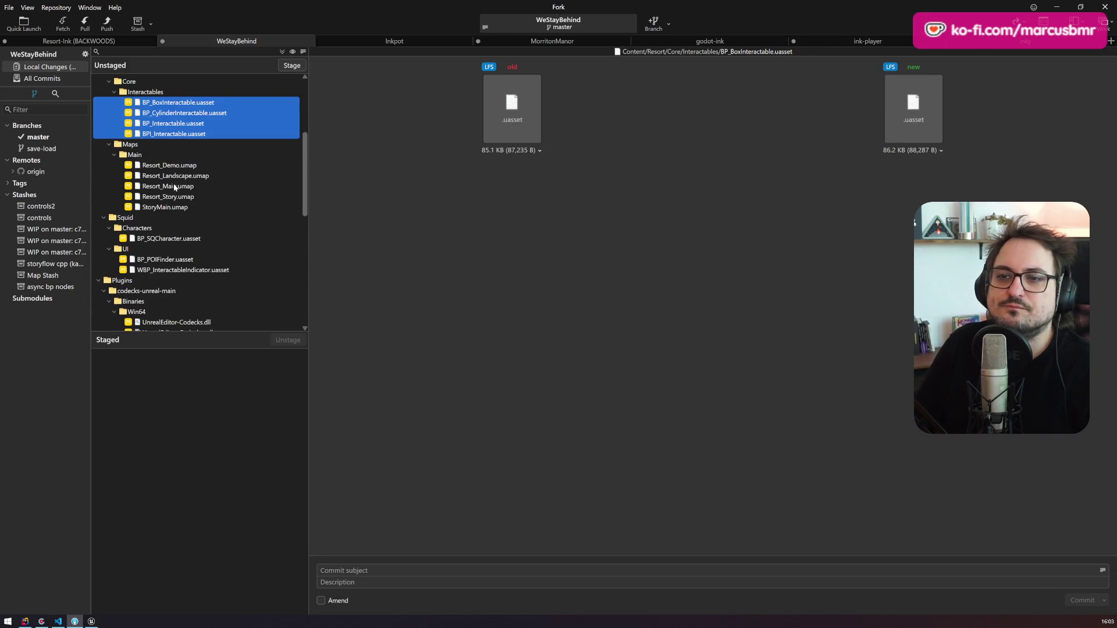
ctrl+click(162, 238)
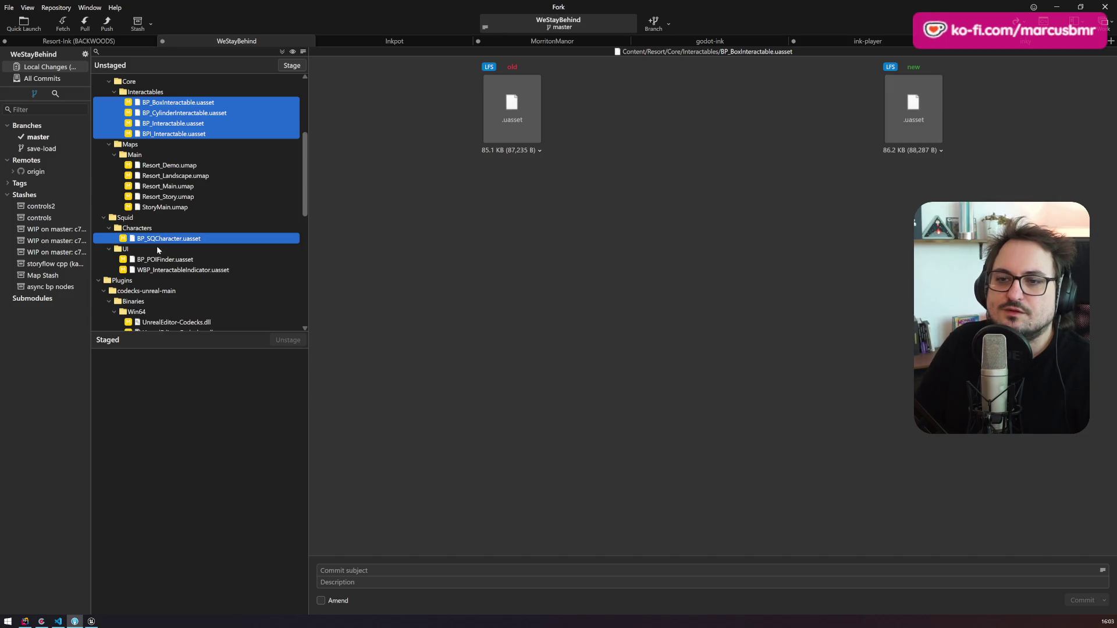
ctrl+click(155, 261)
ctrl+click(155, 270)
mouse_move(155, 270)
mouse_down()
mouse_move(209, 417)
mouse_move(207, 407)
mouse_up()
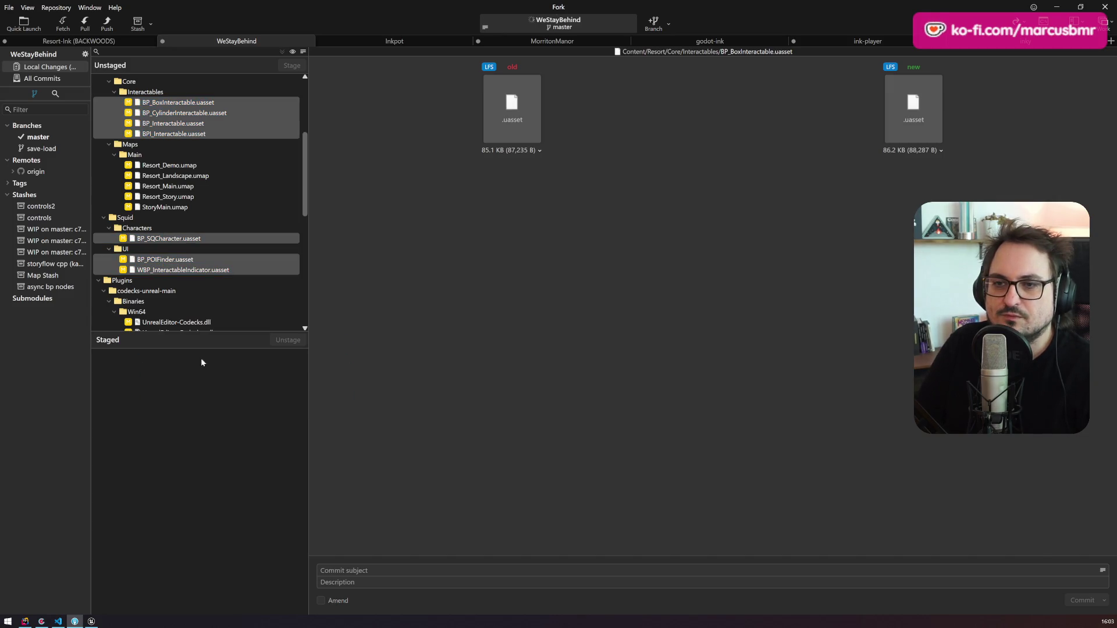
Step: Stage the Resort_Story, StoryMain, Resort_Main and Resort_Demo map files
click(173, 135)
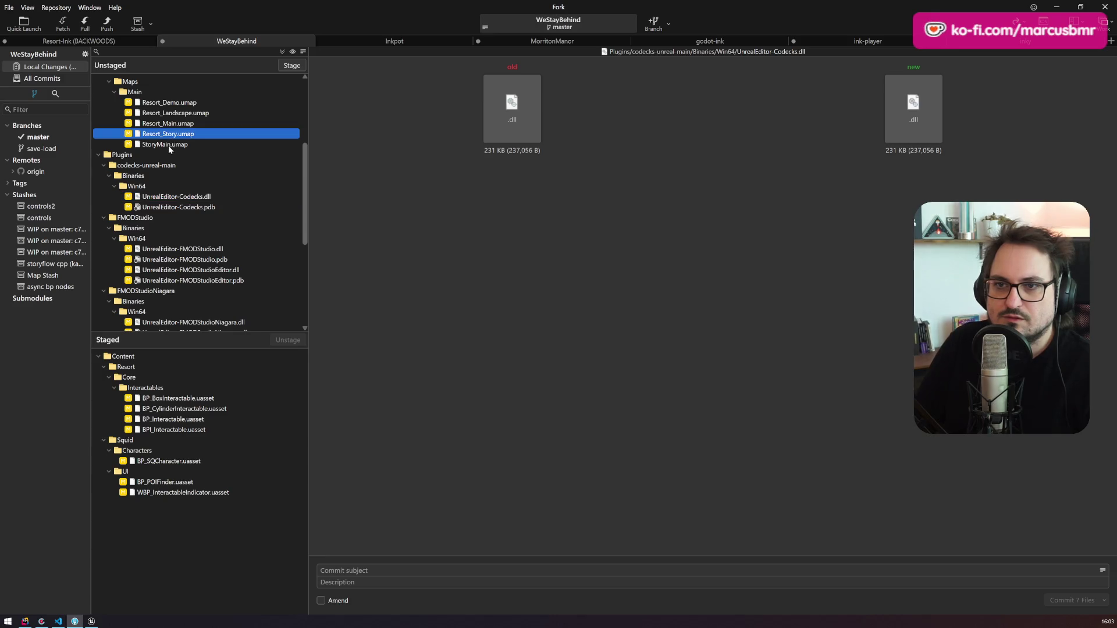
key(shift+Down)
ctrl+click(173, 124)
drag(166, 128, 190, 513)
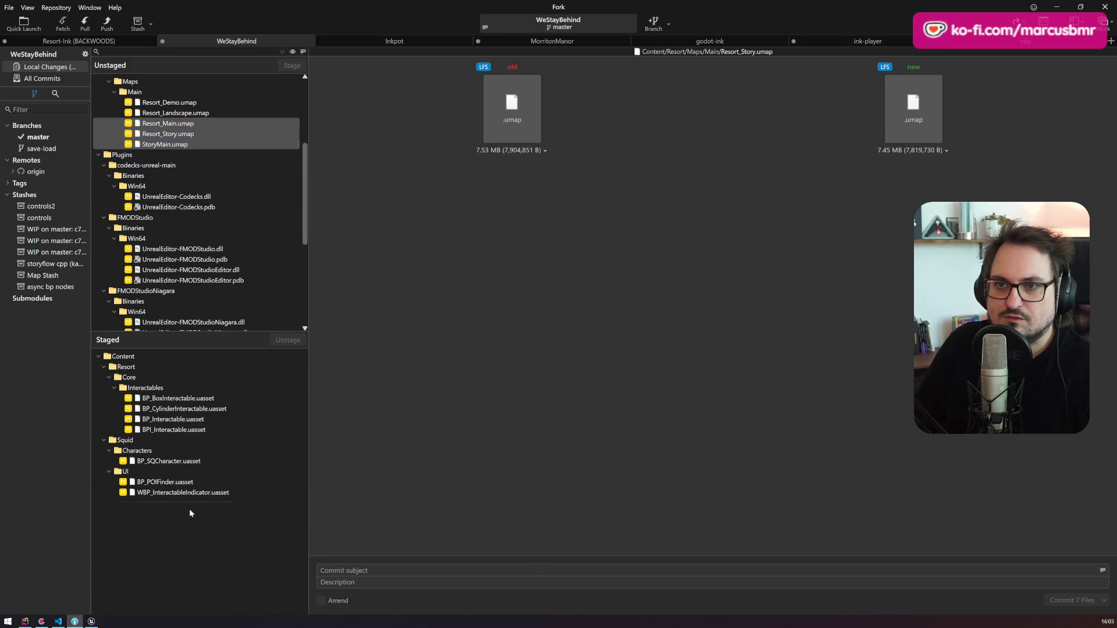
drag(142, 104, 153, 463)
Step: Commit the 11 files with the Codecks card link as subject and push master to origin
scroll(227, 241, up, 1)
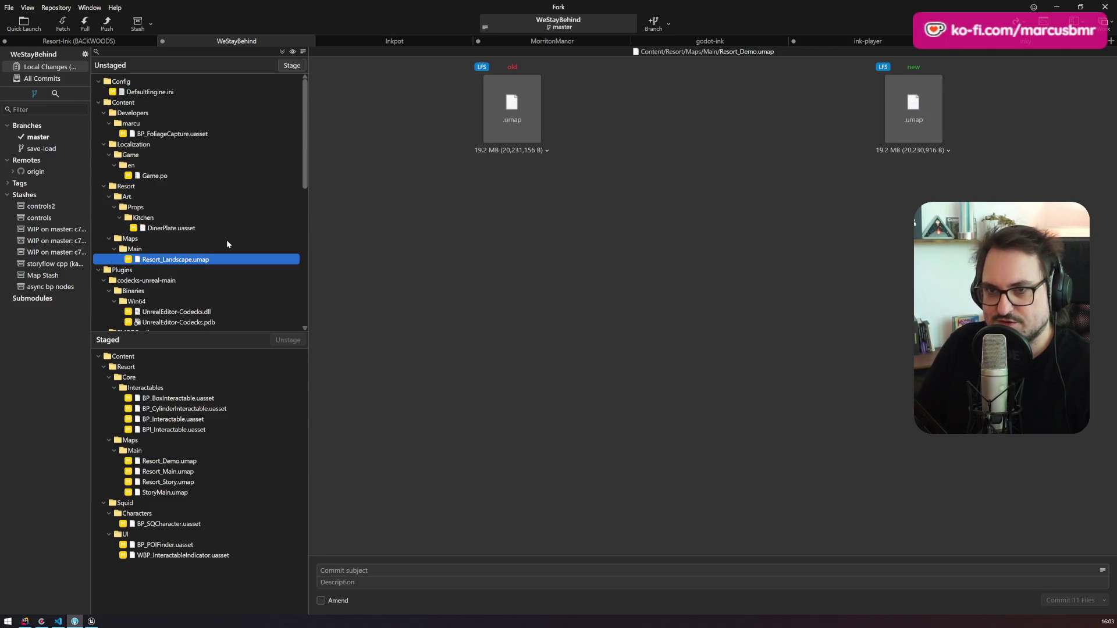
scroll(200, 235, down, 10)
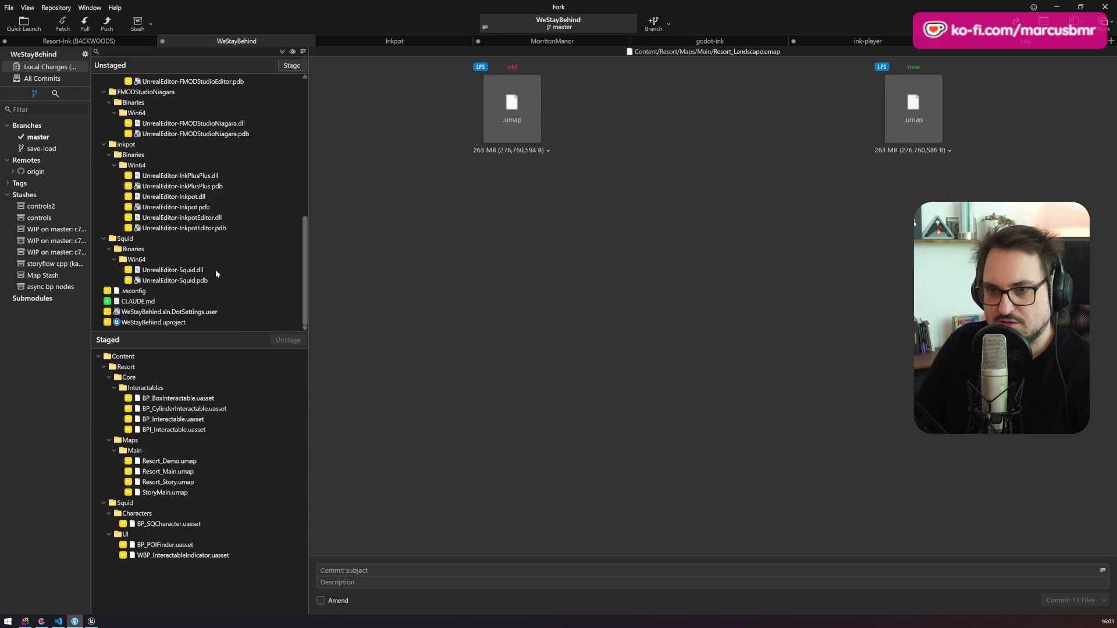
text(https://backwoods.codecks.io/card/ghf-05-d44-kann-poi-von-chars-gröeren-radius-in-der-hilfsanzeige-bekommen)
key(ctrl+Return)
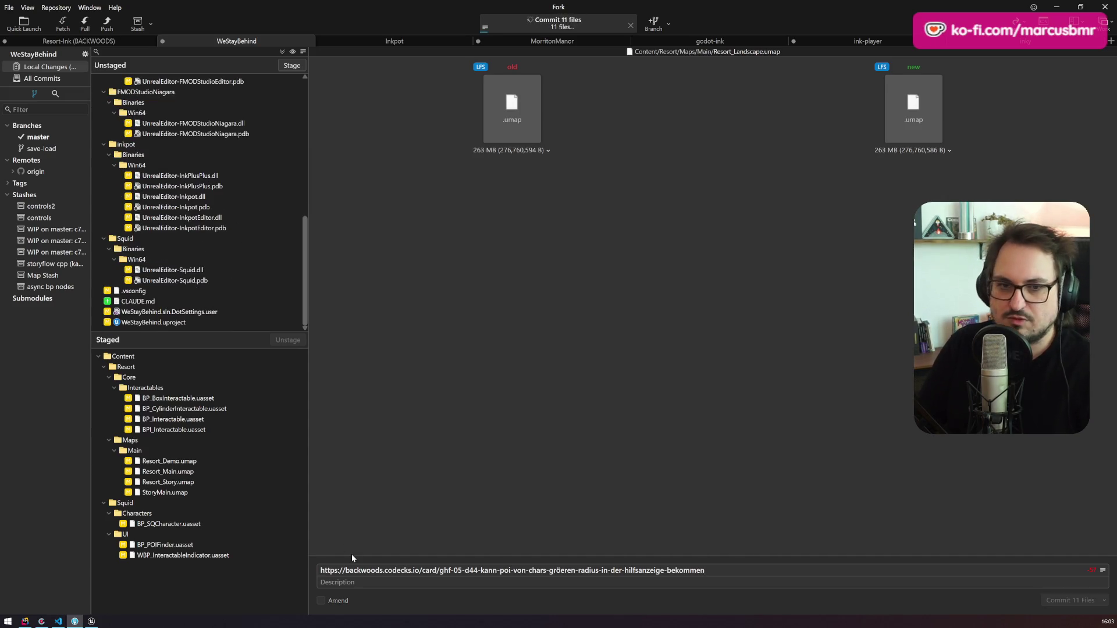
click(110, 23)
click(625, 346)
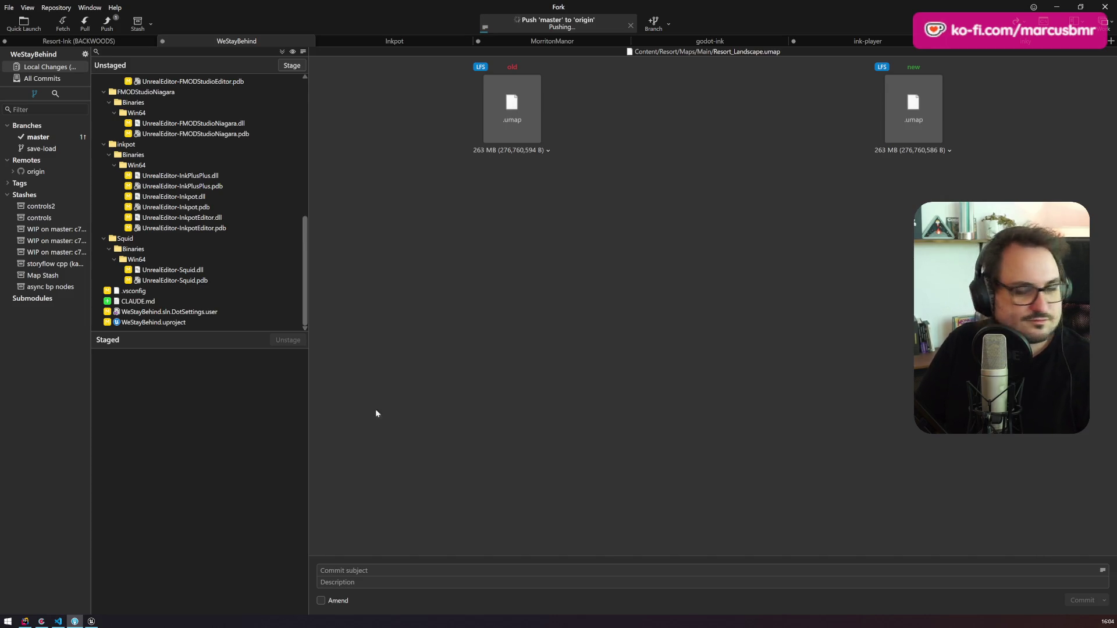
click(41, 621)
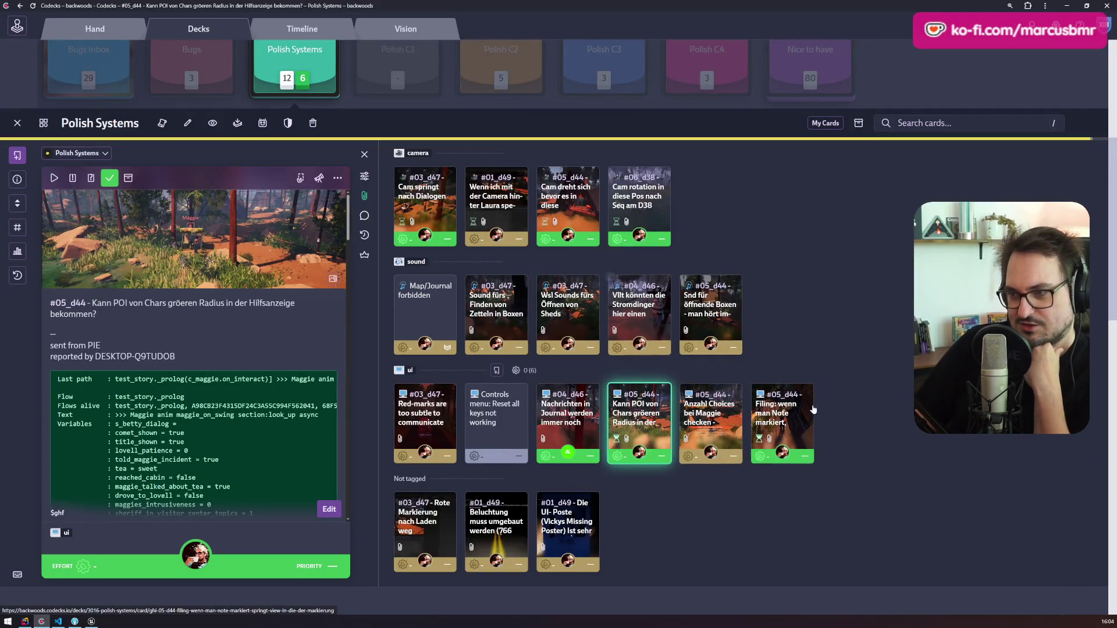
Step: Review the Maggie choices-count card and the #01_d49 camera bug card
scroll(867, 408, down, 3)
scroll(867, 410, up, 5)
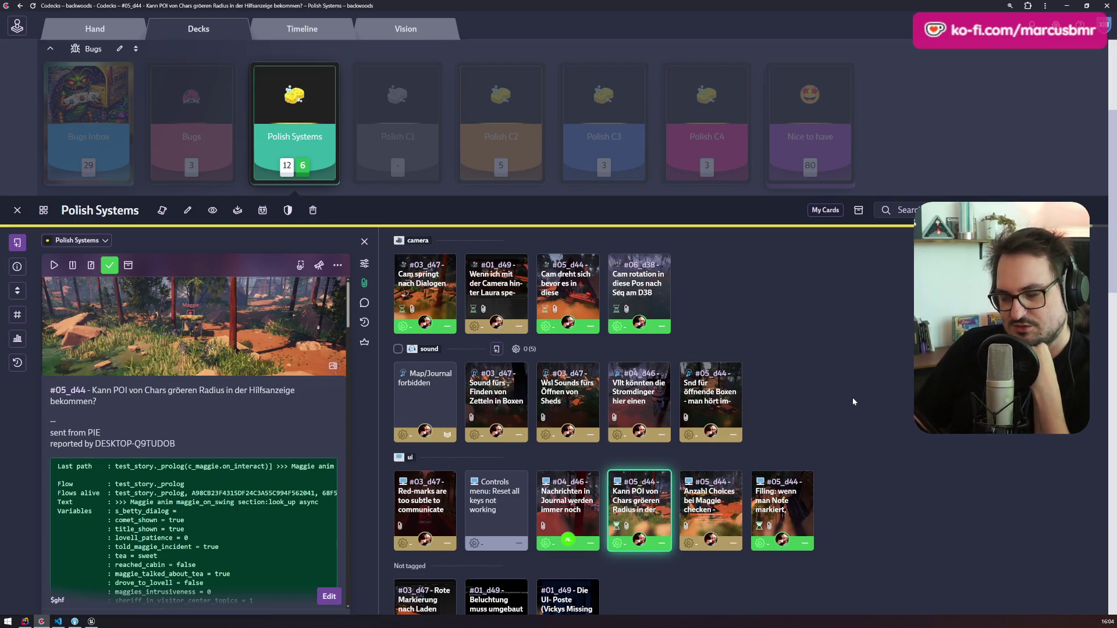
scroll(845, 389, down, 3)
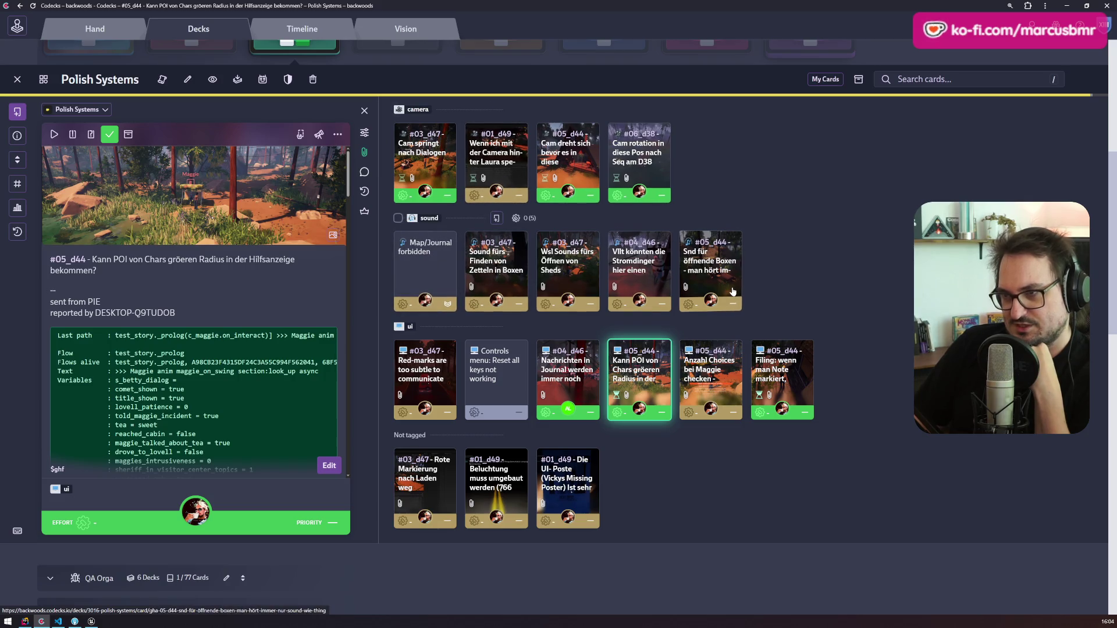
click(712, 366)
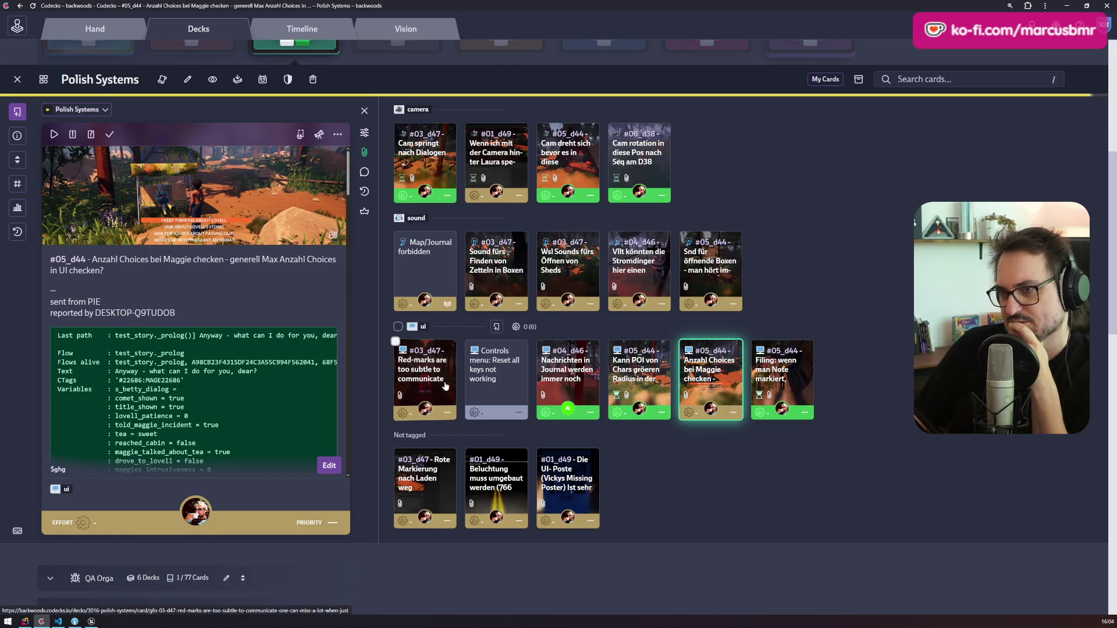
scroll(445, 385, up, 3)
click(496, 262)
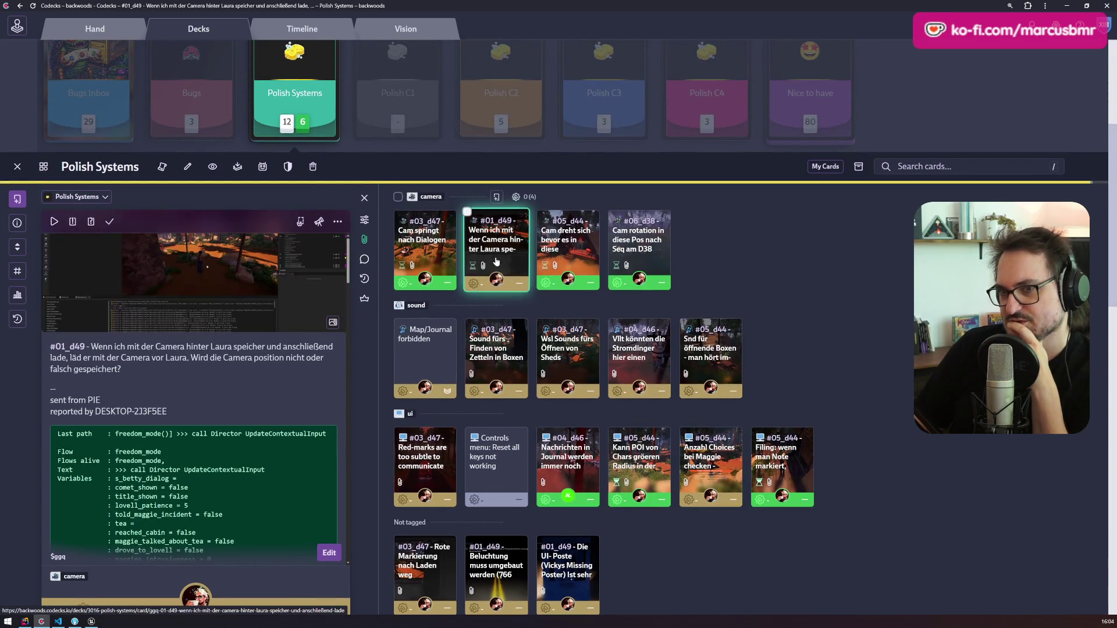
Step: Open the Polish C2 deck, then move on to the Bugs Inbox deck
scroll(495, 264, up, 4)
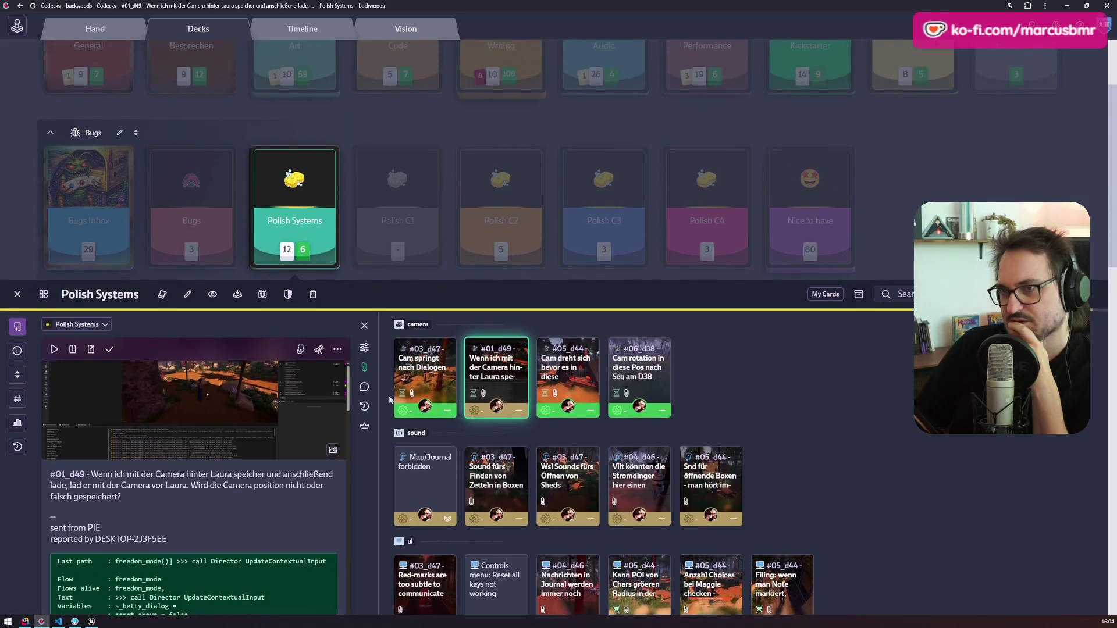
click(504, 214)
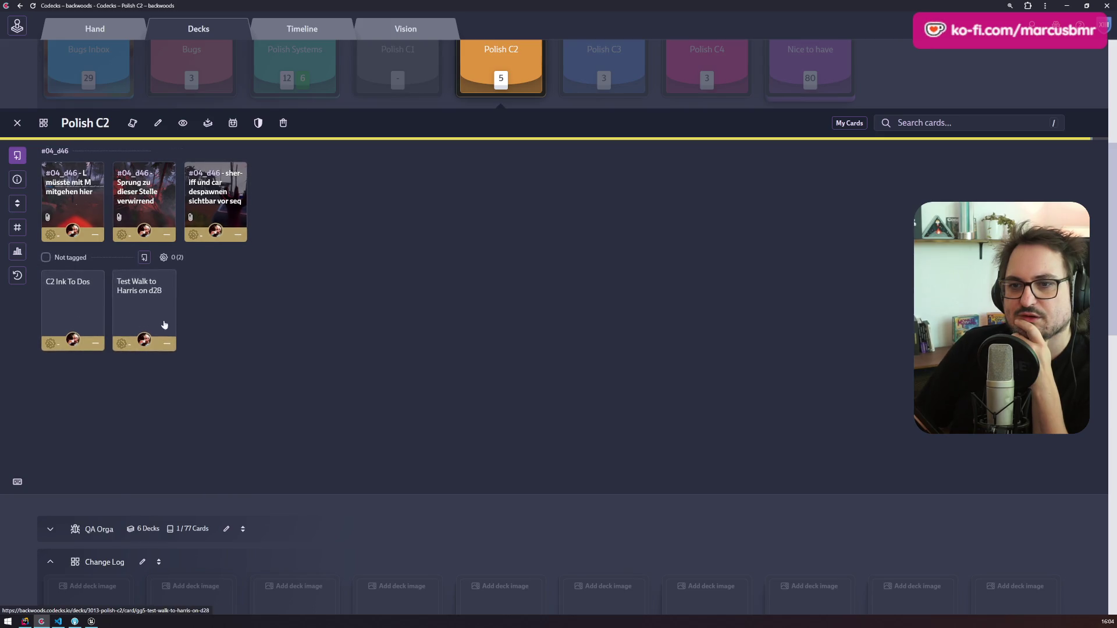
scroll(164, 325, up, 3)
click(89, 200)
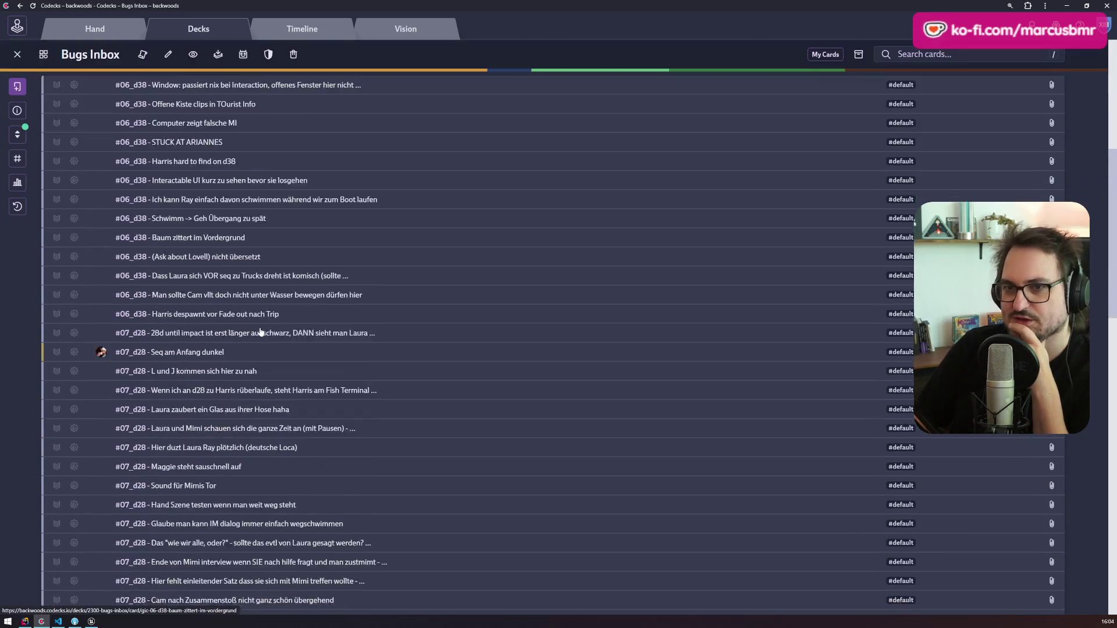
Step: Group the Bugs Inbox by tags in card view, then go back to Polish Systems
click(18, 159)
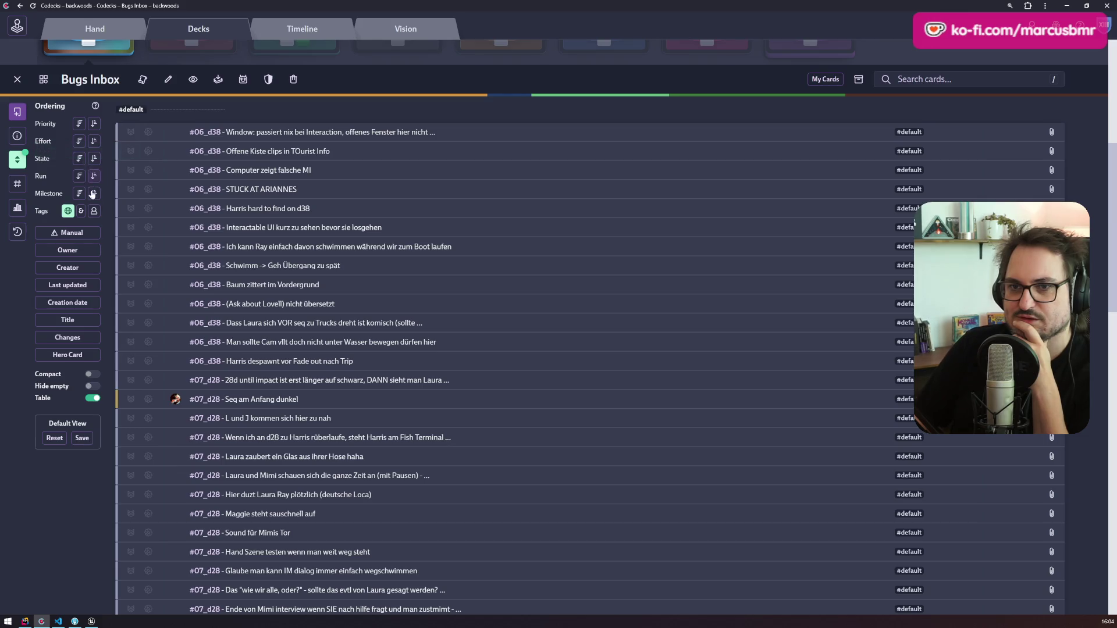
click(93, 210)
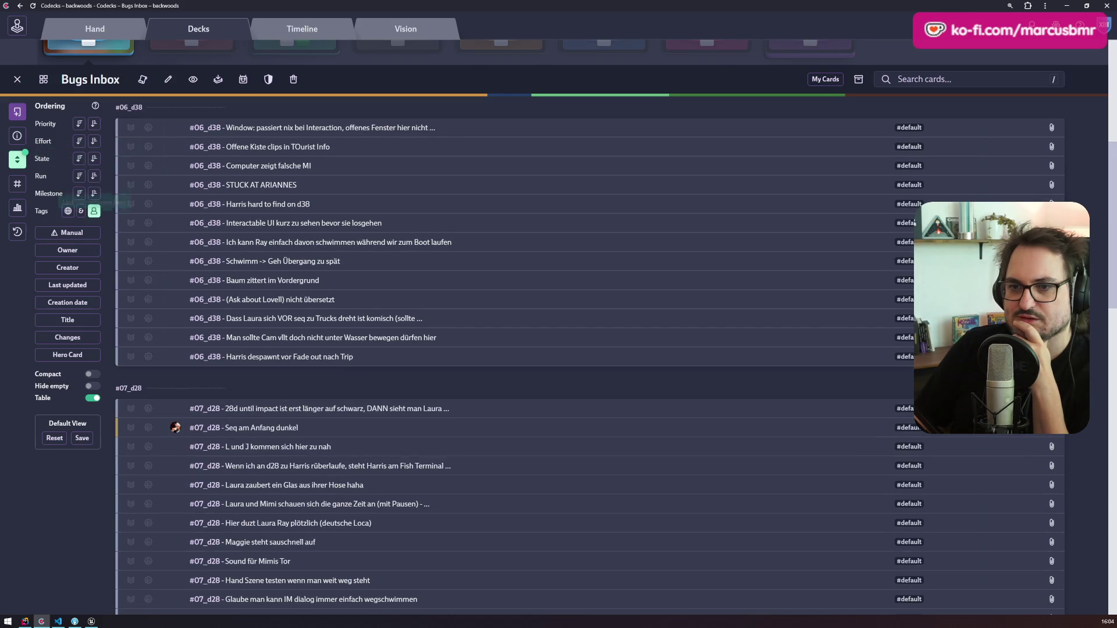
click(92, 399)
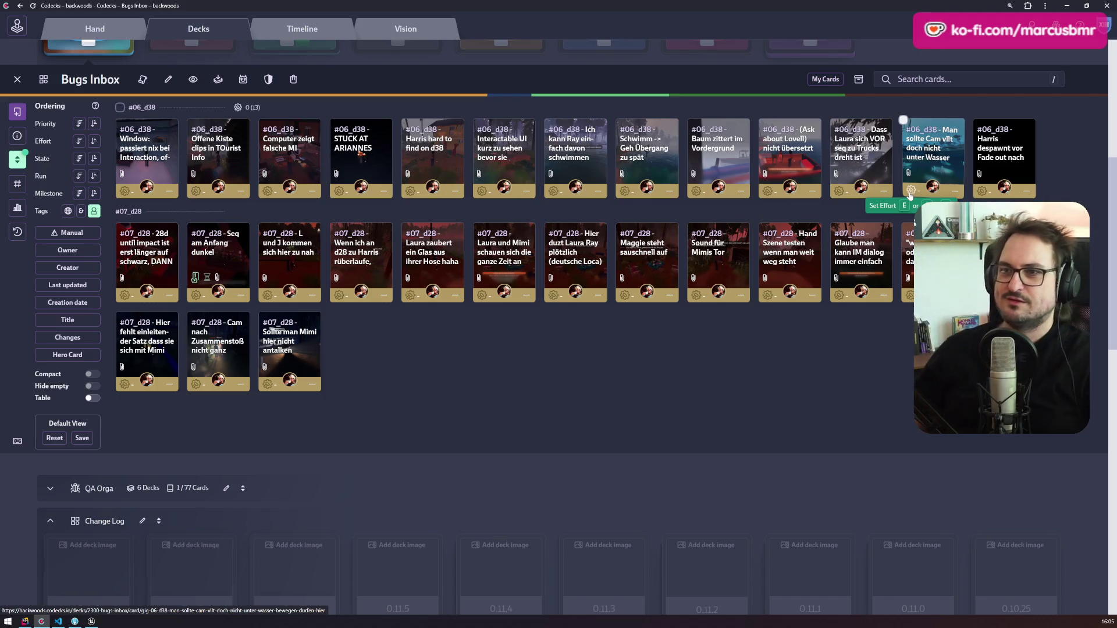
scroll(243, 176, up, 3)
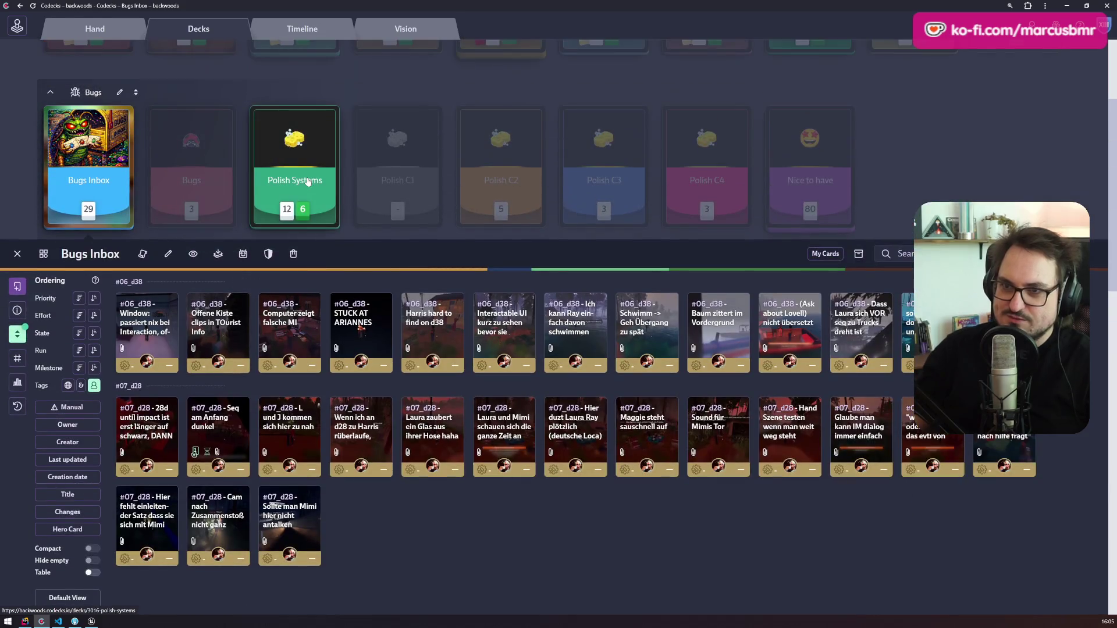
click(304, 182)
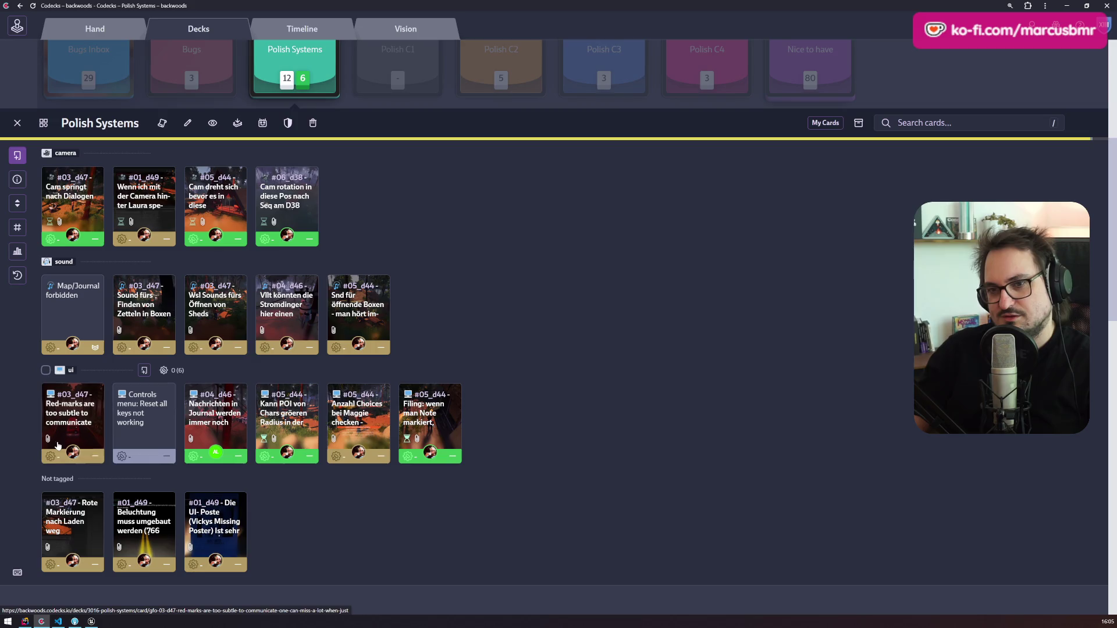
scroll(116, 411, up, 5)
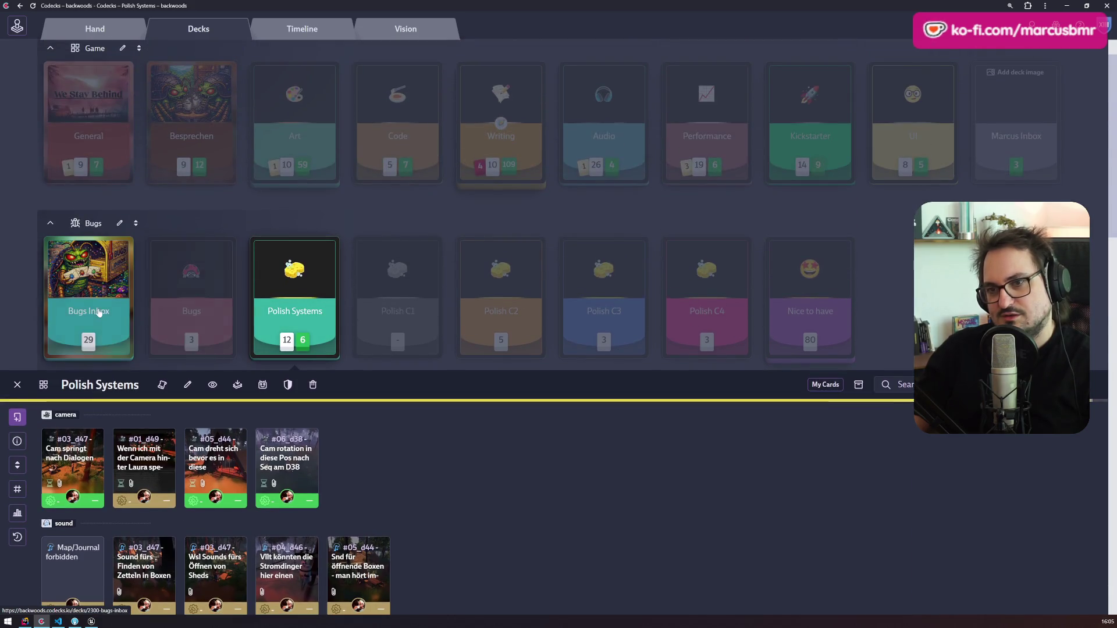
Step: Add the Bugs Inbox card '#06_d38 - Offene Kiste clips in TOurist Info' to your hand
click(97, 313)
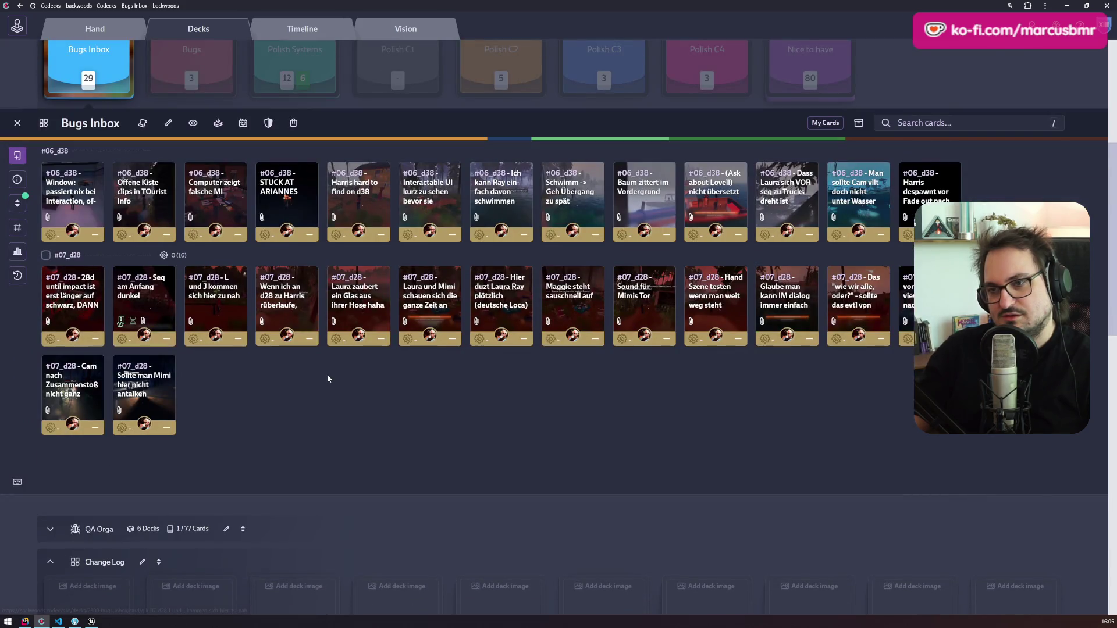
click(82, 208)
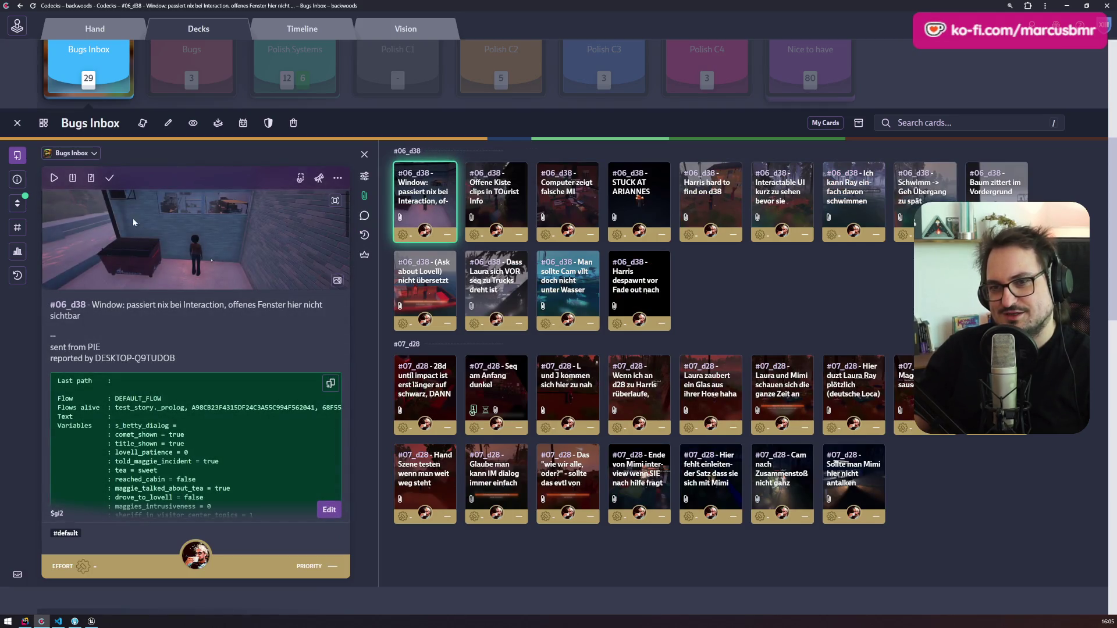
click(512, 194)
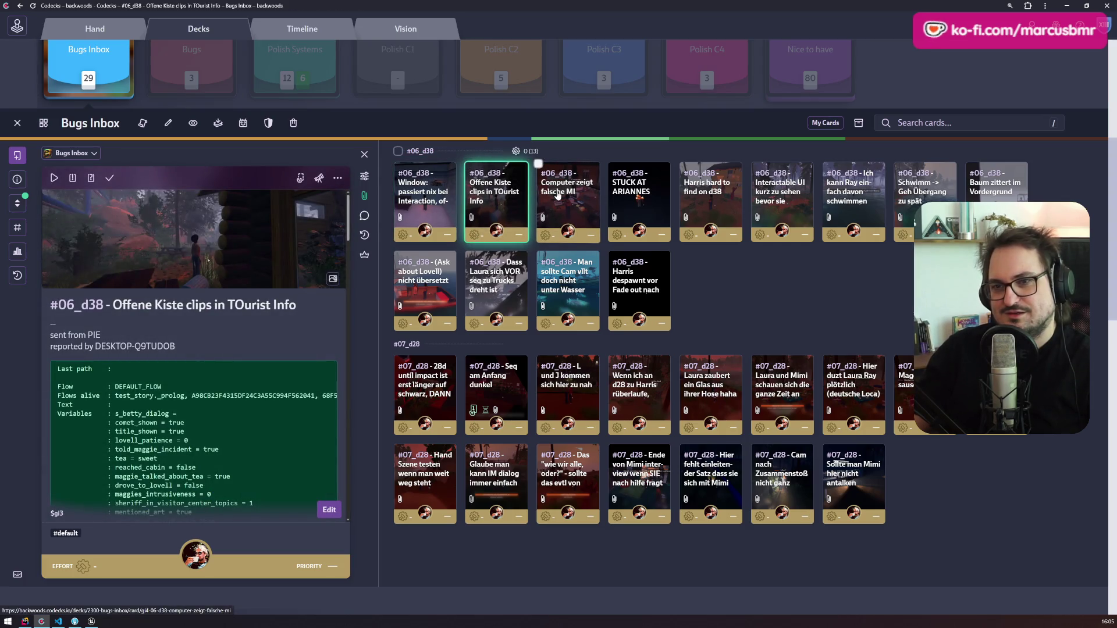
key(h)
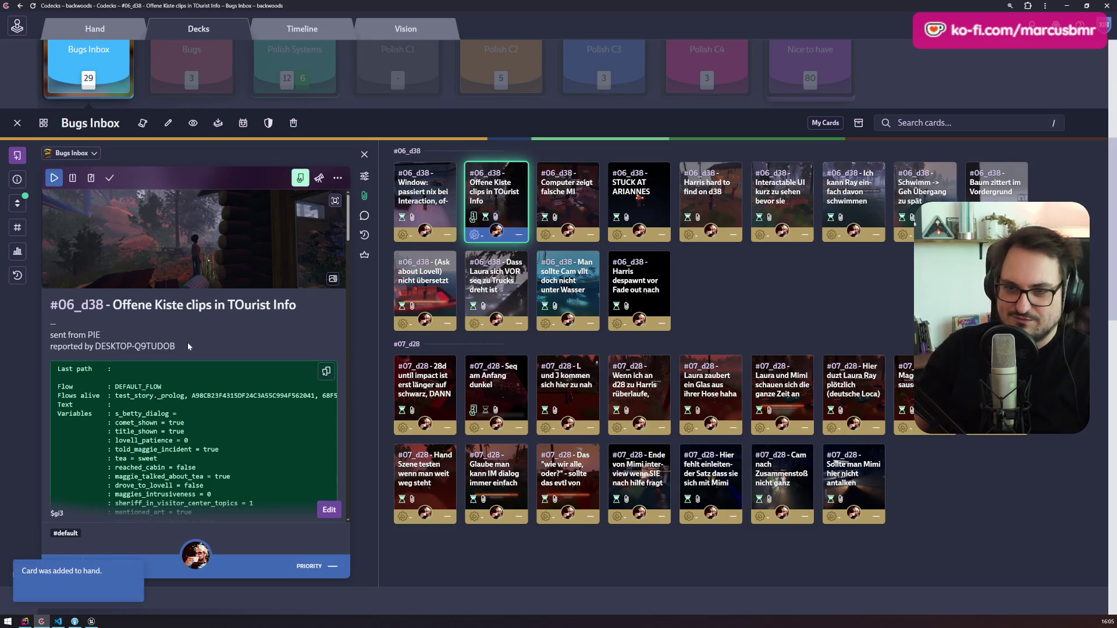
click(92, 621)
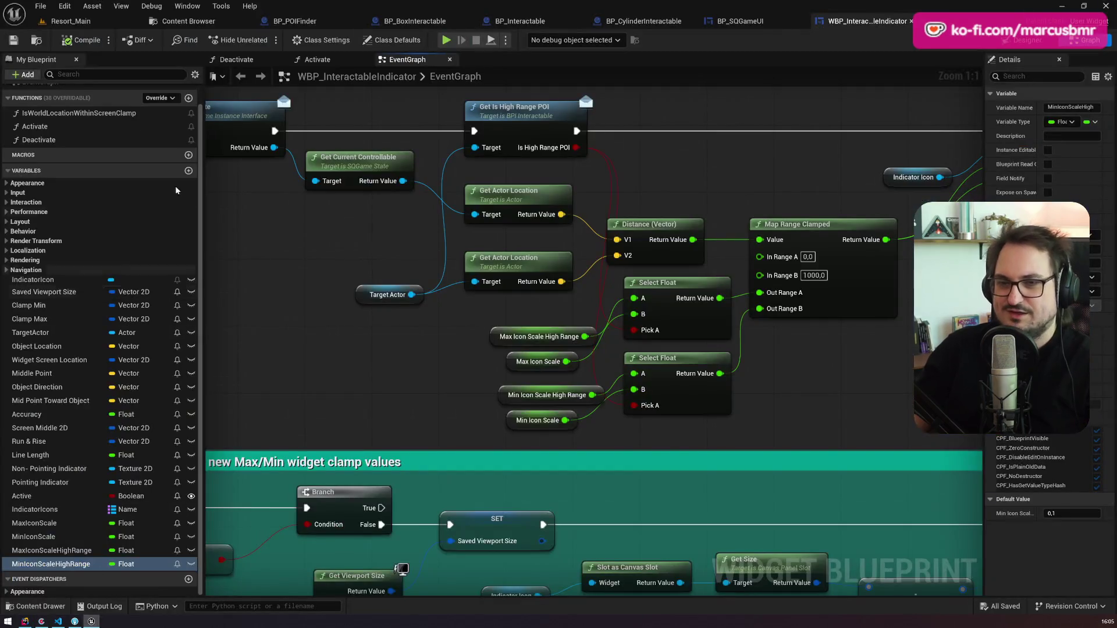
Step: In the Resort_Main level, fly the viewport camera from a resort overview toward the cabins
click(96, 23)
scroll(273, 216, up, 5)
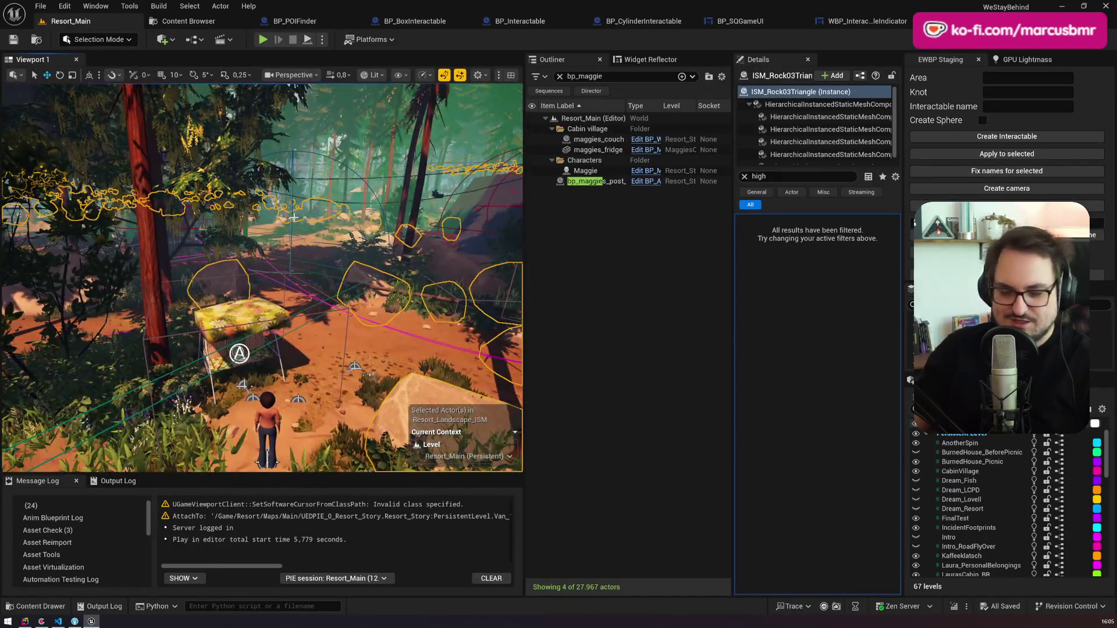
click(291, 261)
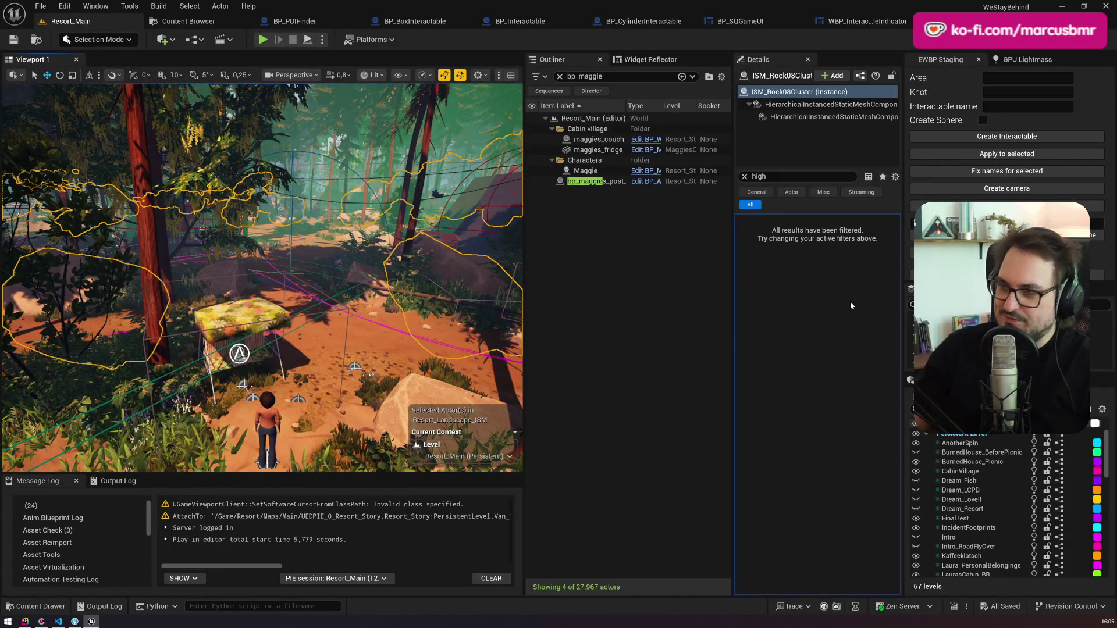
scroll(262, 278, down, 6)
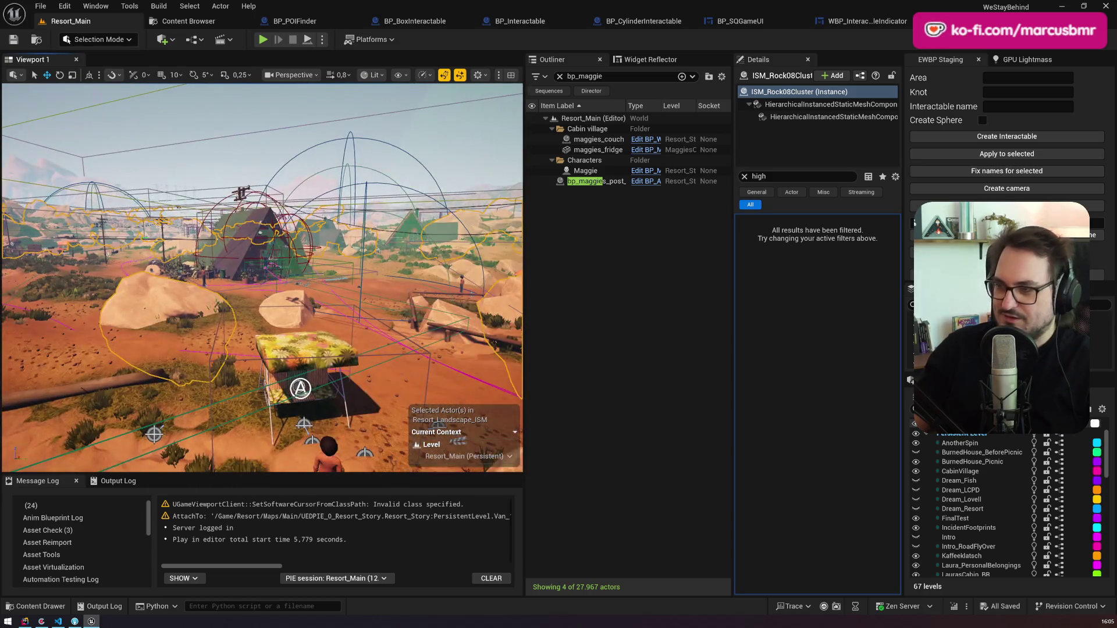
scroll(261, 278, up, 5)
key(s)
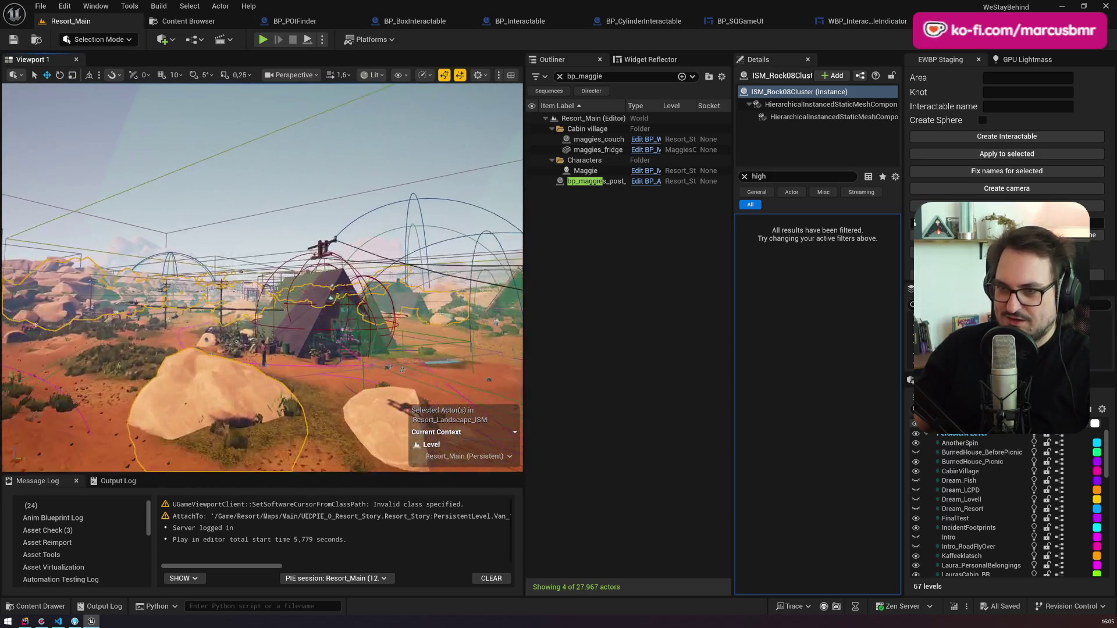
key(w)
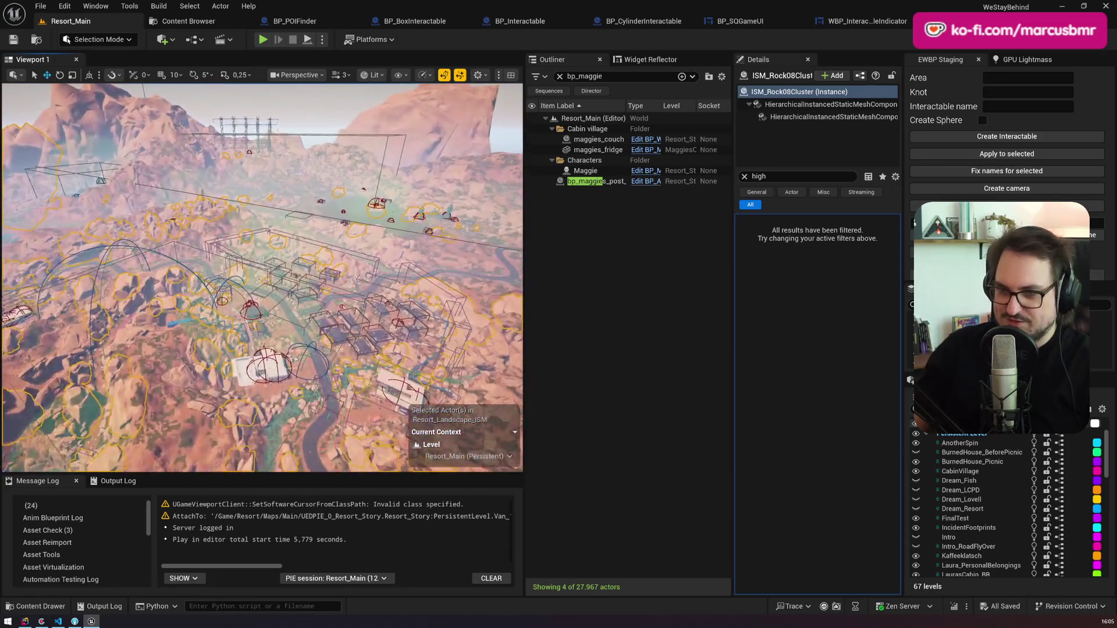
key(w)
Step: Fly down into the Tourist Info cabin and select the pink box_tourist_info box
scroll(262, 278, down, 2)
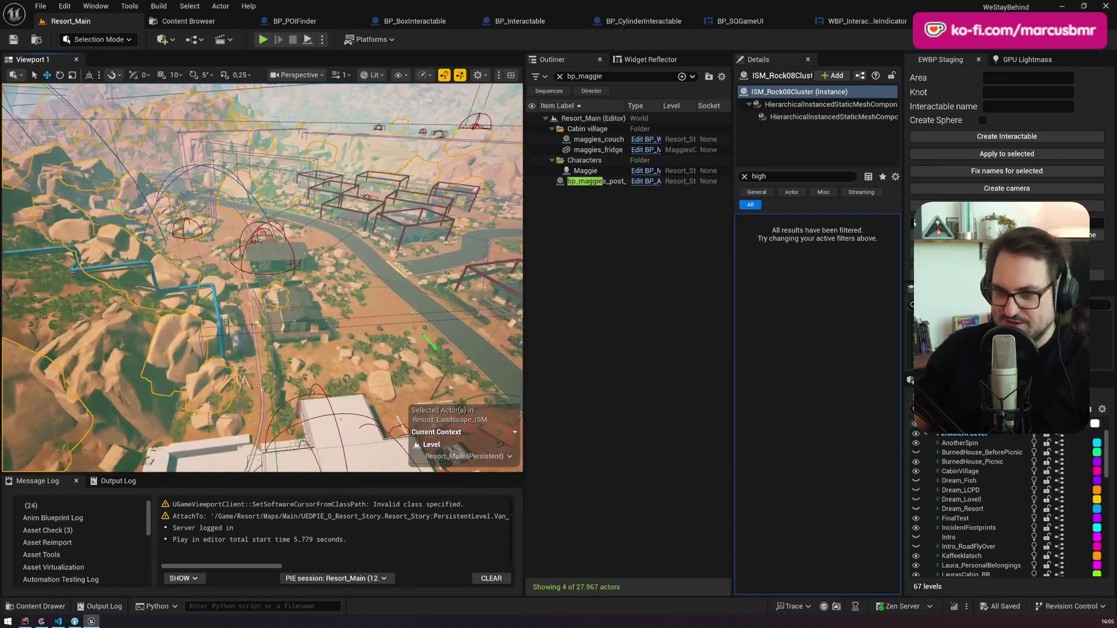
key(w)
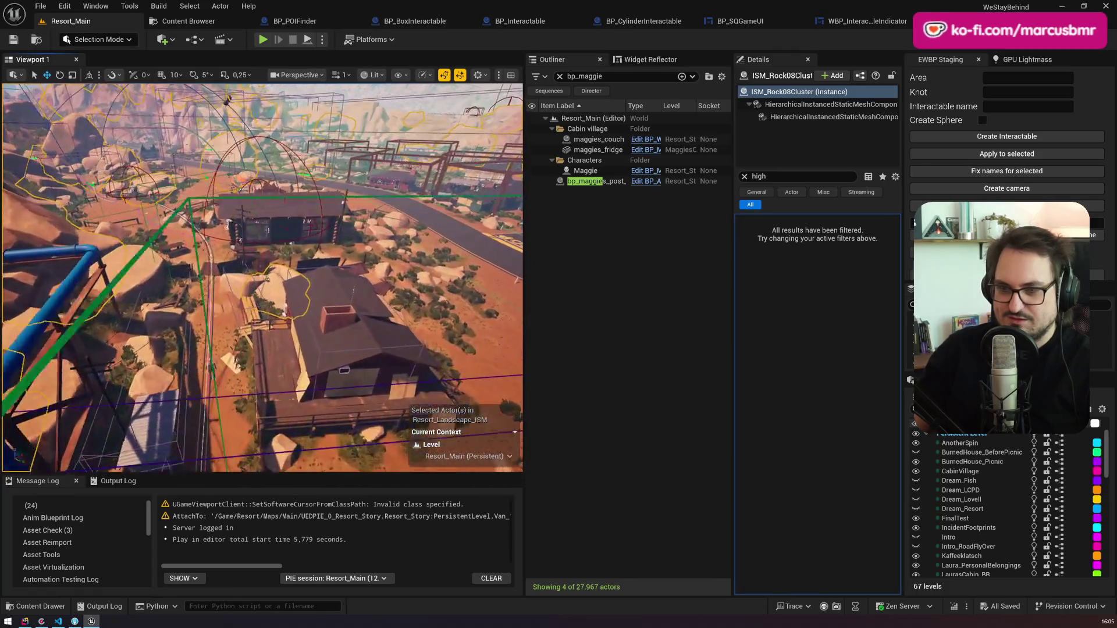
key(w)
scroll(262, 278, down, 1)
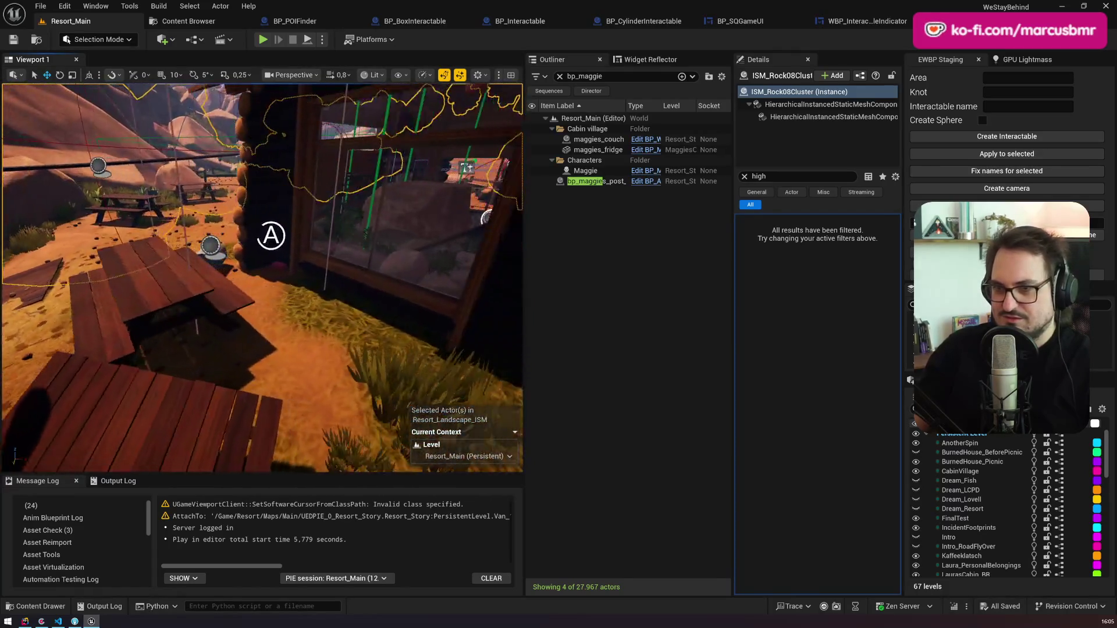
key(w)
scroll(285, 368, down, 1)
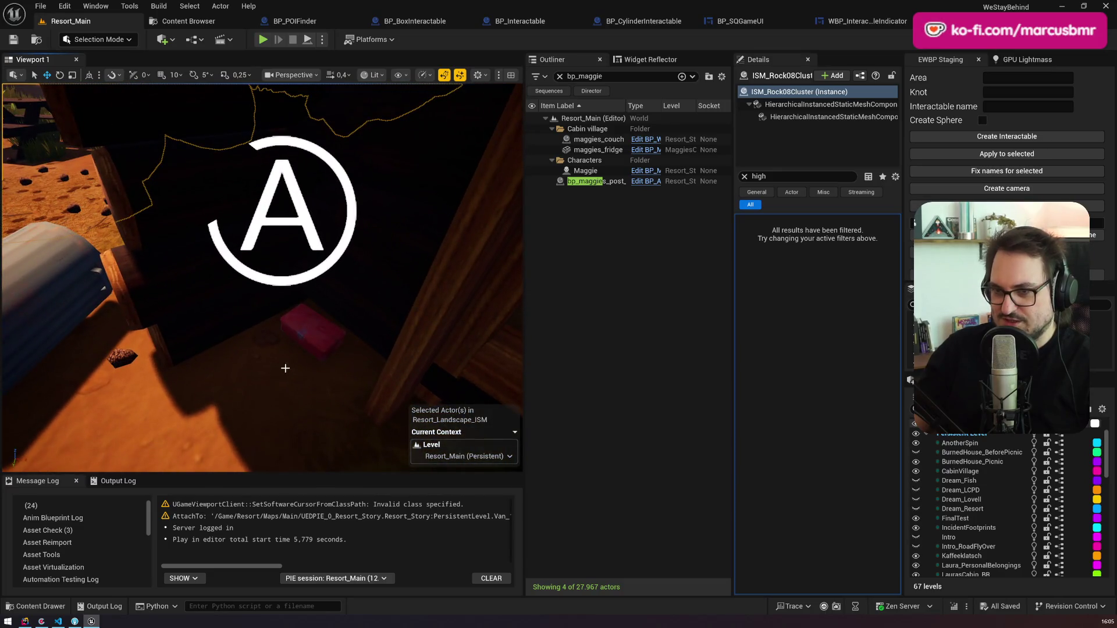
click(302, 347)
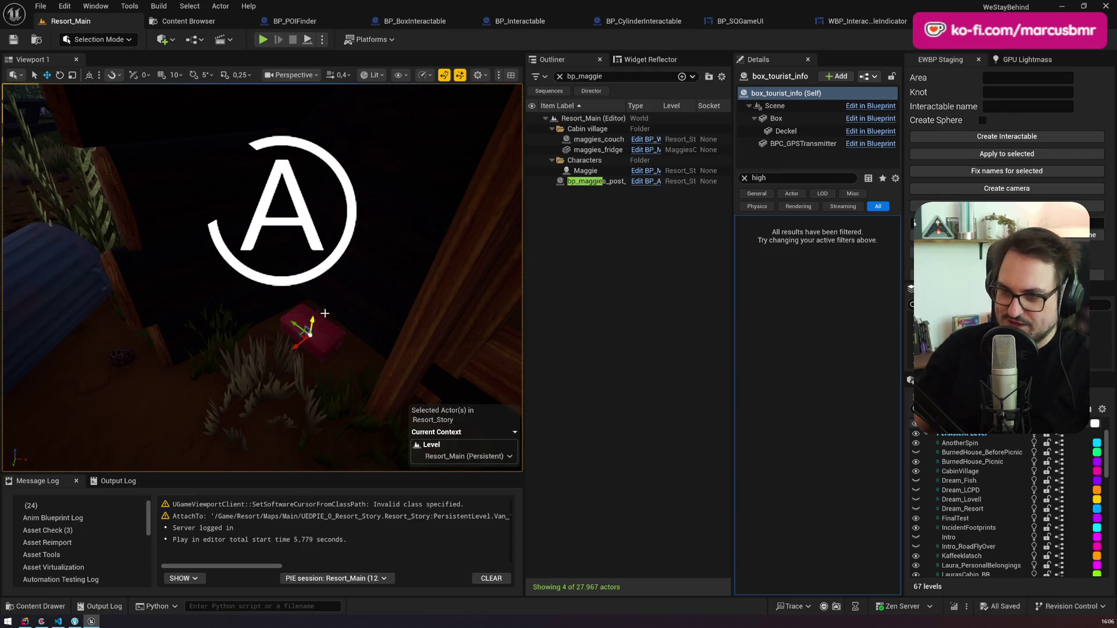
Step: Tilt the view onto the pink box and slide it sideways along X
mouse_move(349, 287)
mouse_down()
mouse_move(352, 329)
mouse_move(332, 324)
mouse_up()
mouse_move(317, 242)
mouse_down()
mouse_move(272, 253)
mouse_move(288, 242)
mouse_move(306, 260)
mouse_move(283, 267)
mouse_move(304, 233)
mouse_up()
key(e)
key(w)
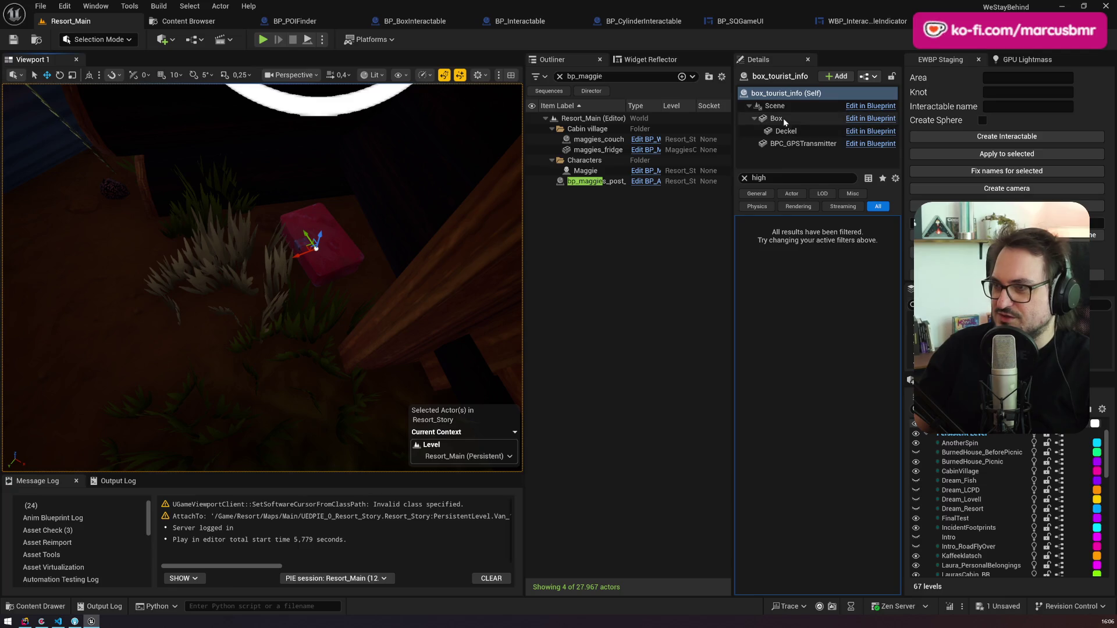
Step: Rotate the Deckel lid open to 116.47, undo it, and open the BP_LovellsBox Blueprint
click(773, 130)
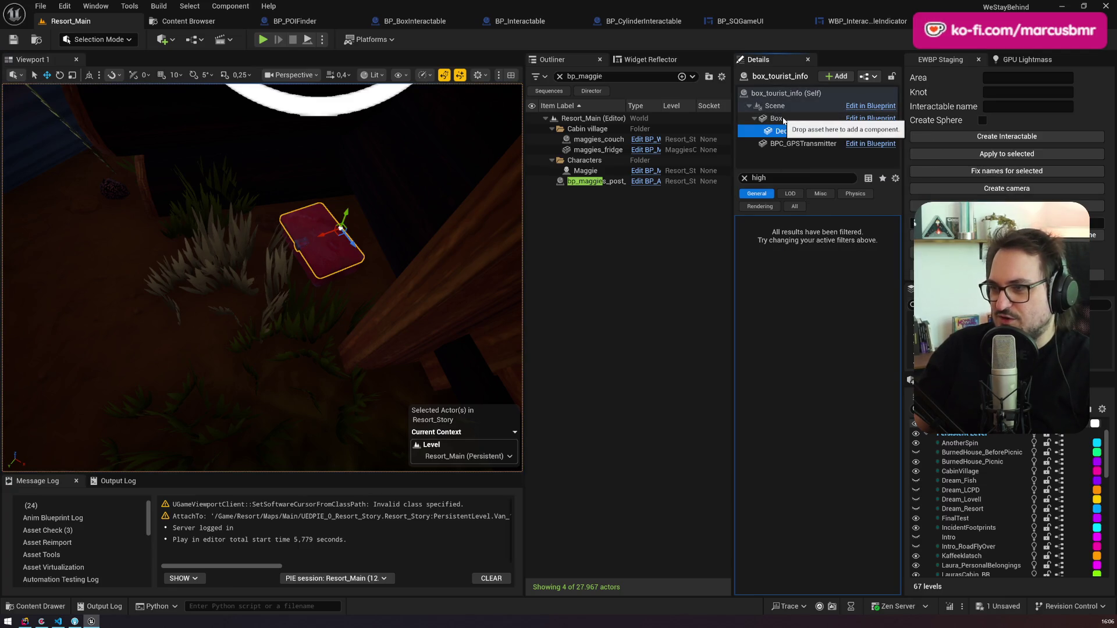
click(744, 178)
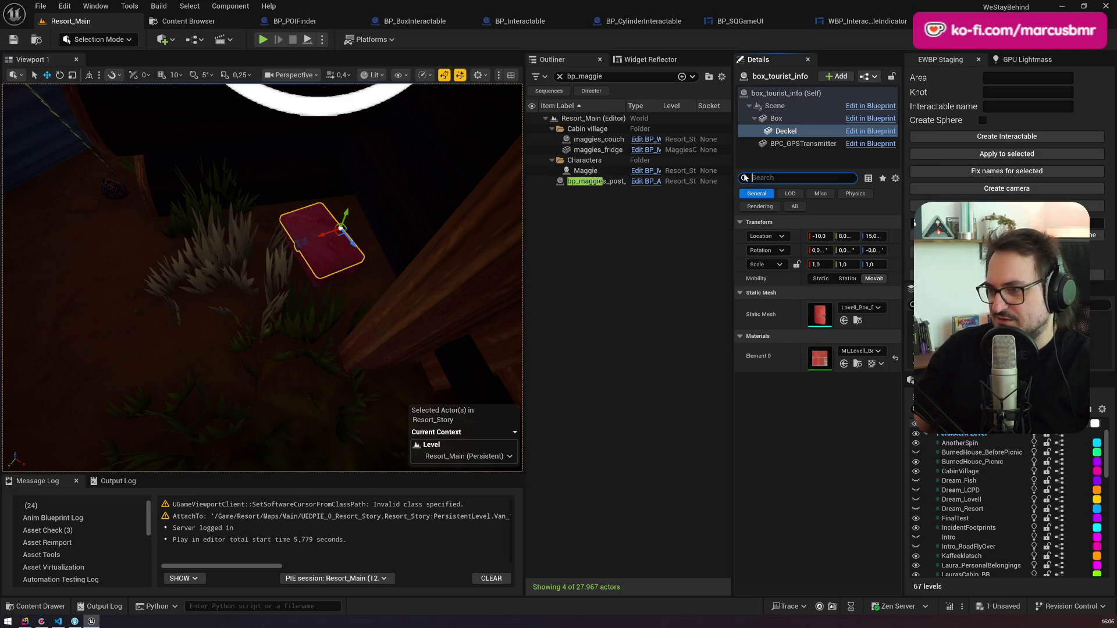
click(782, 118)
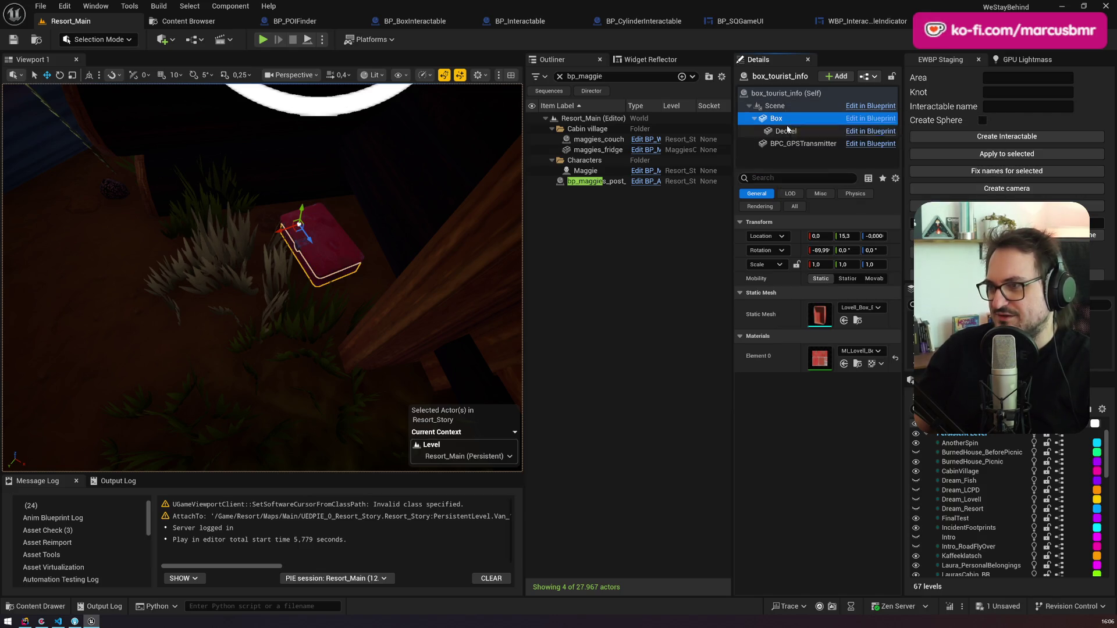
click(788, 130)
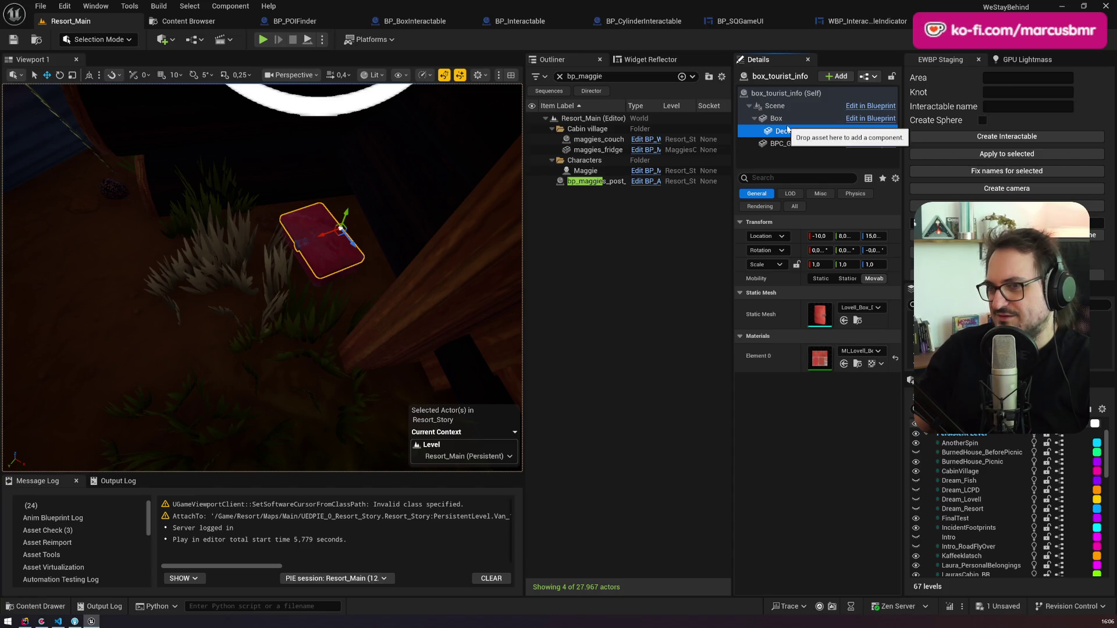
key(e)
drag(343, 215, 368, 202)
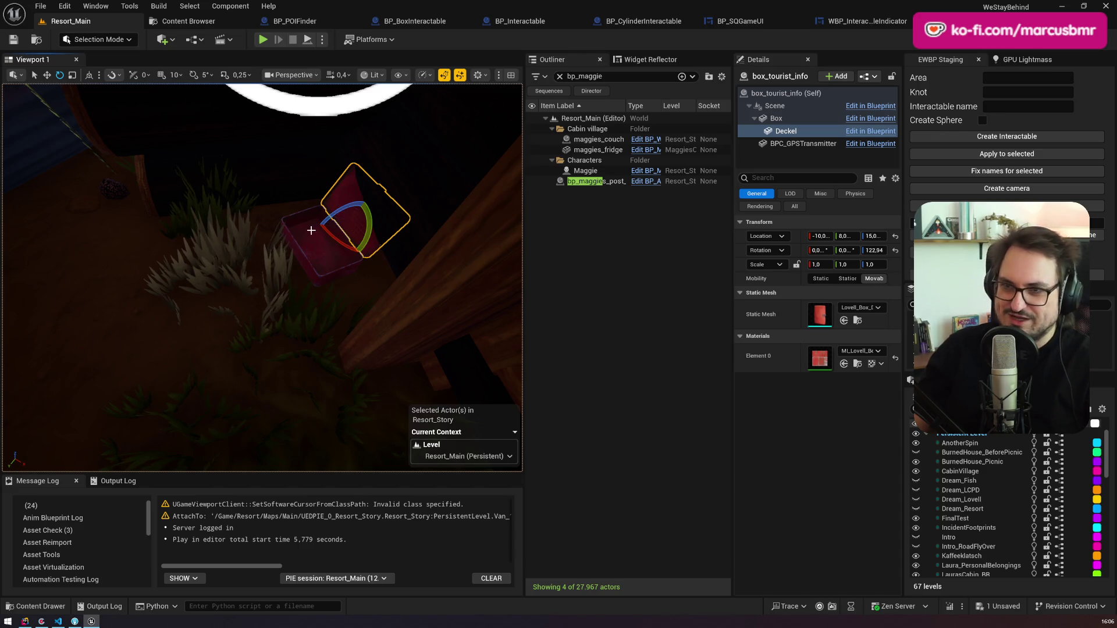
key(ctrl+z)
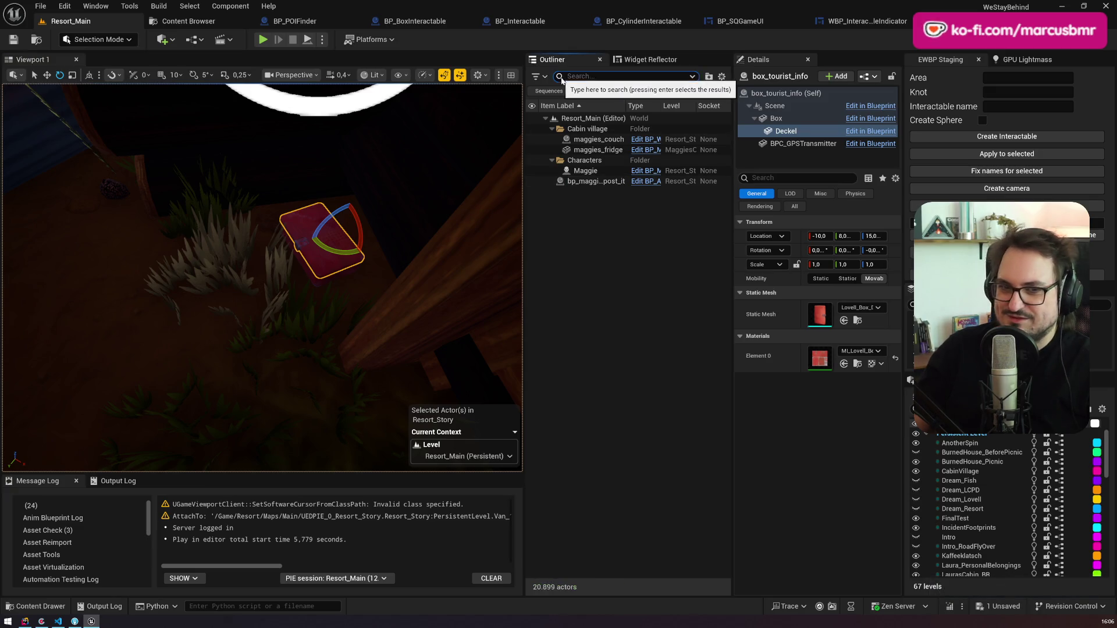
click(560, 77)
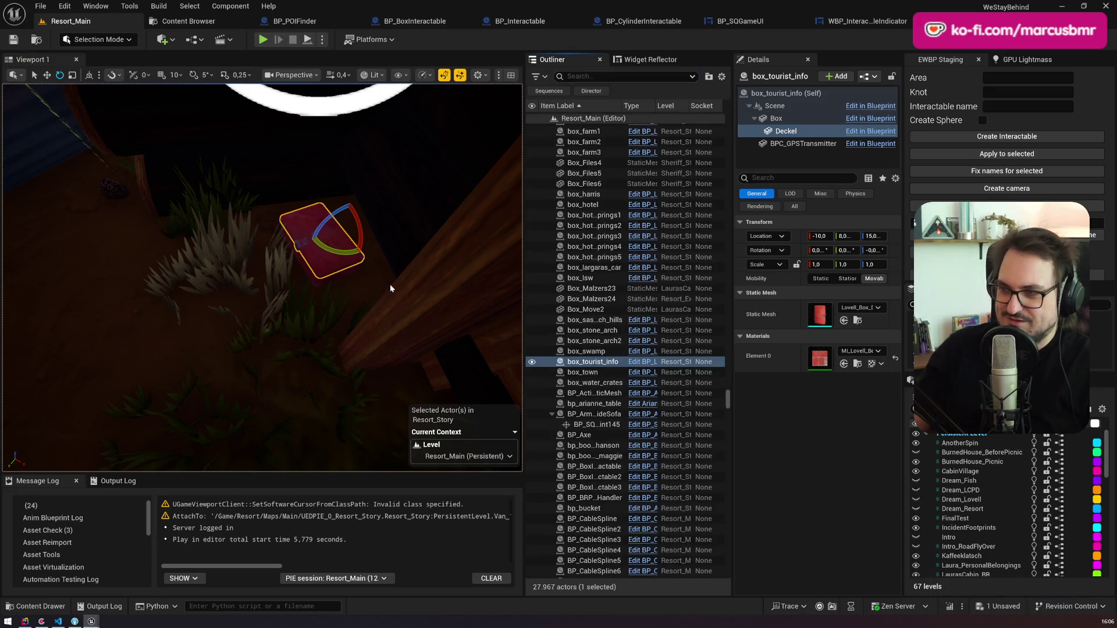
key(ctrl+e)
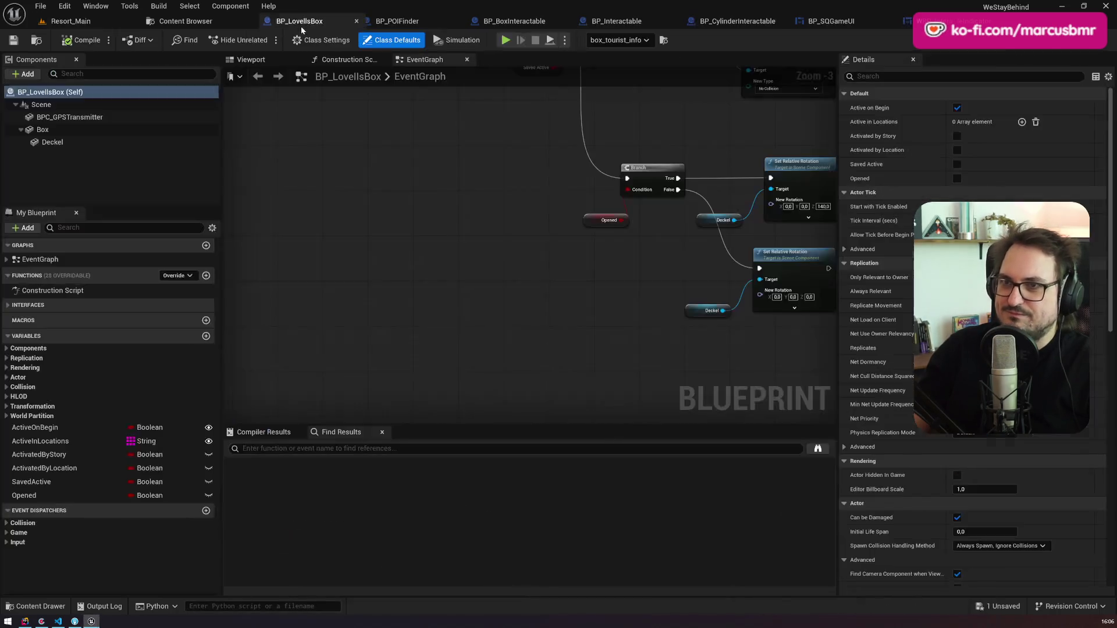
Step: Close the tabs to the right of BP_LovellsBox and return to the Resort_Main level
right_click(300, 26)
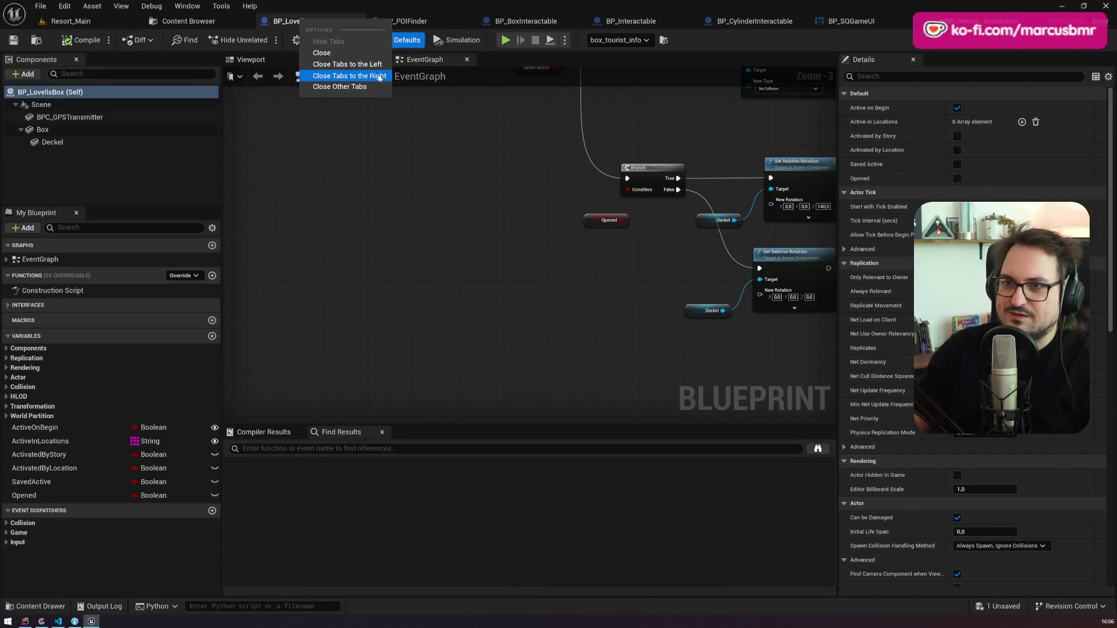
click(378, 77)
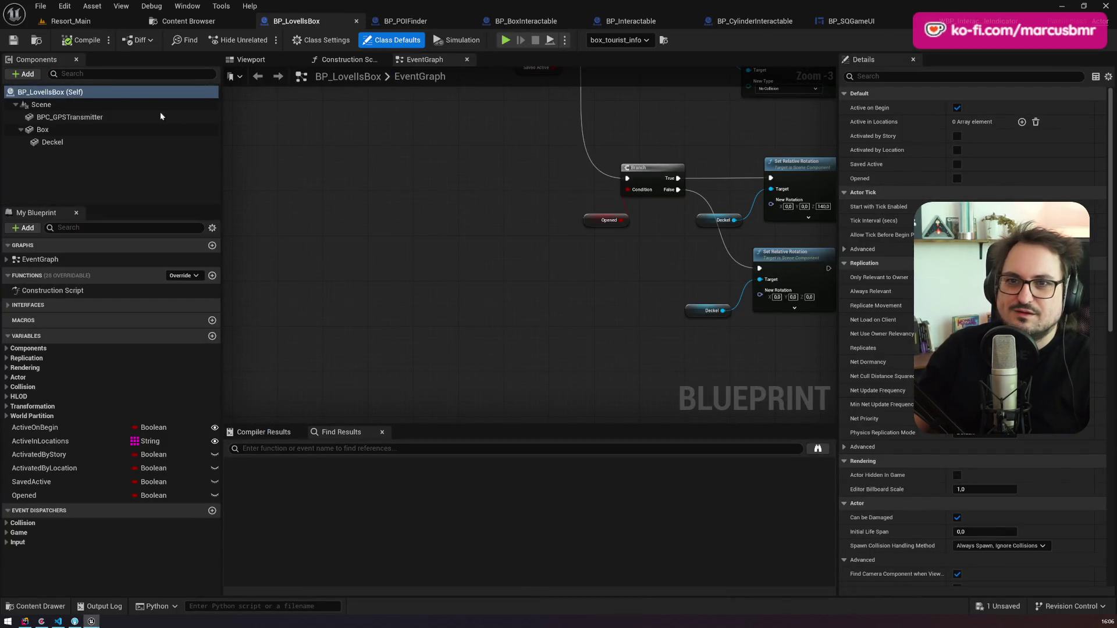
click(52, 143)
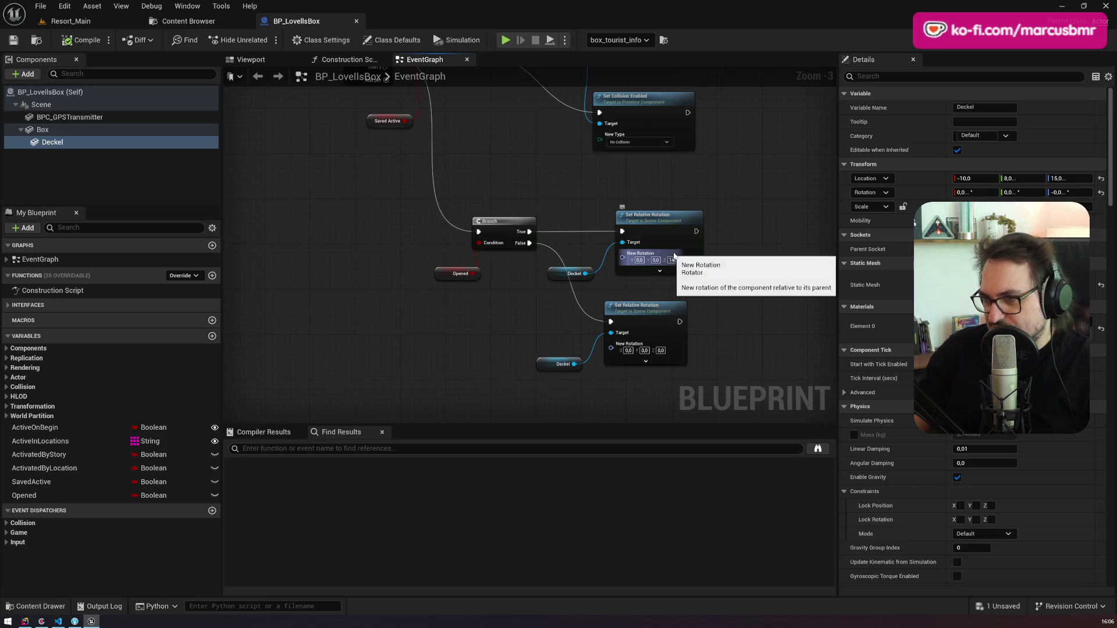
click(69, 21)
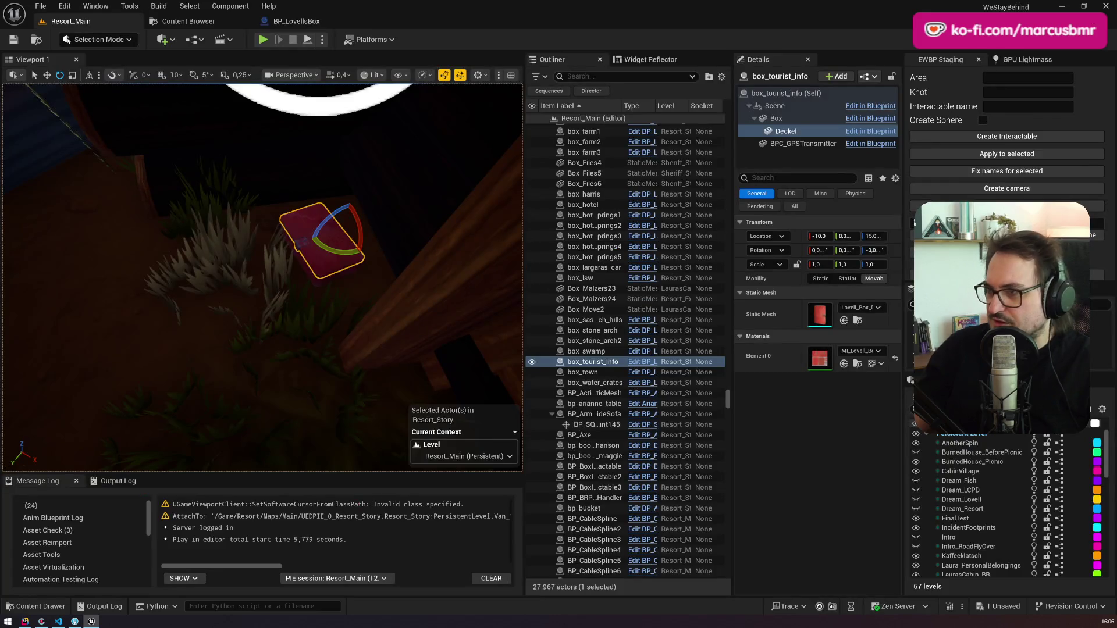
Step: Set the Deckel lid yaw to 140, then nudge the box slightly along Y
click(872, 250)
text(140)
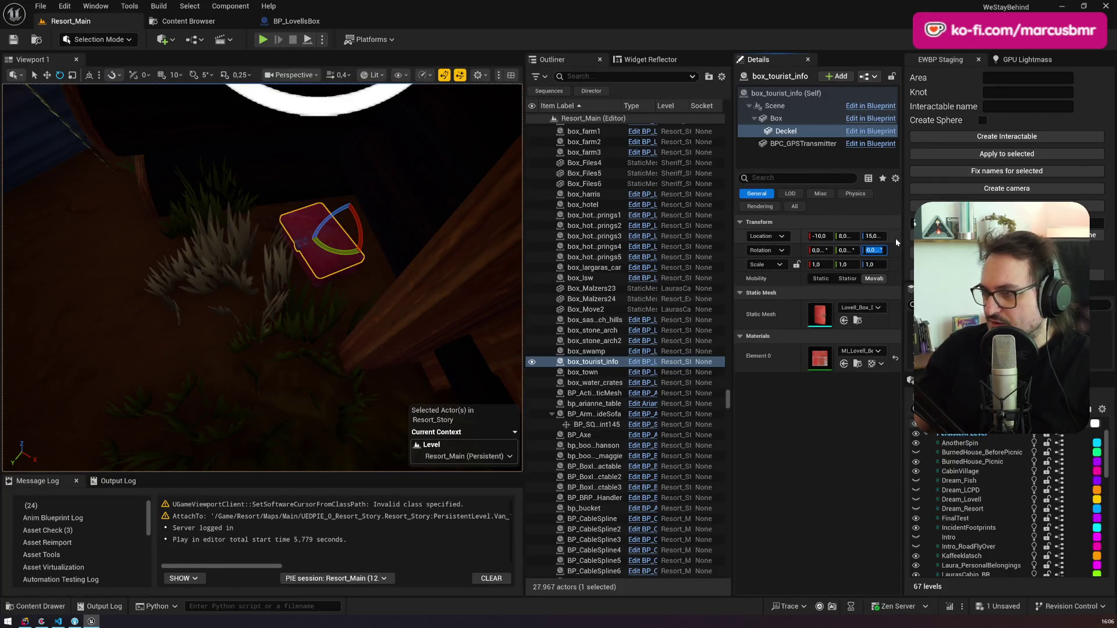
key(Return)
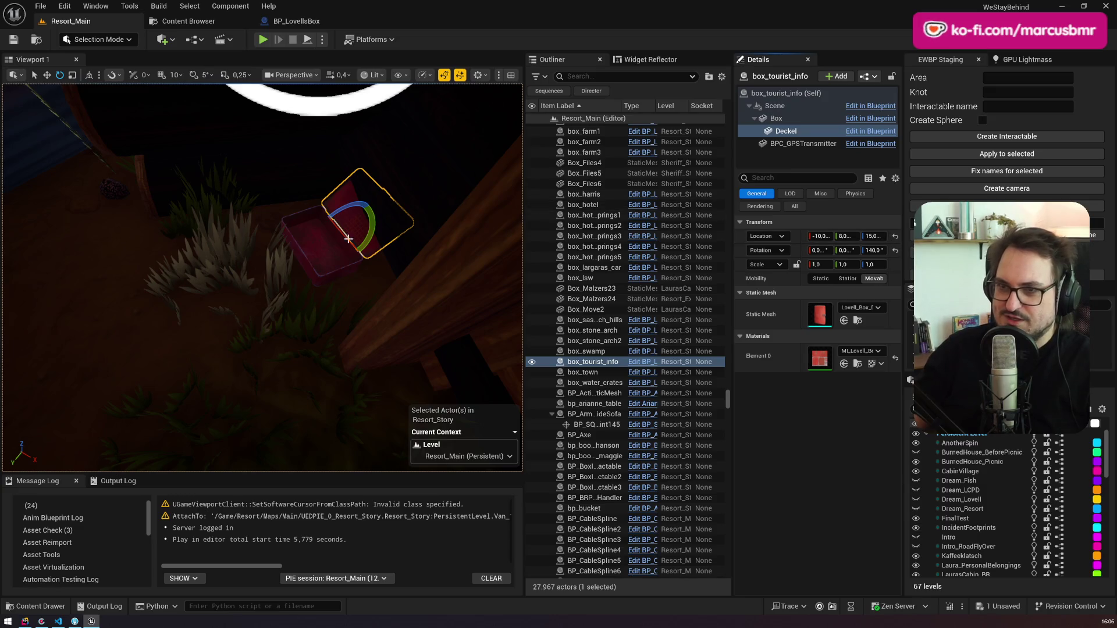
click(785, 93)
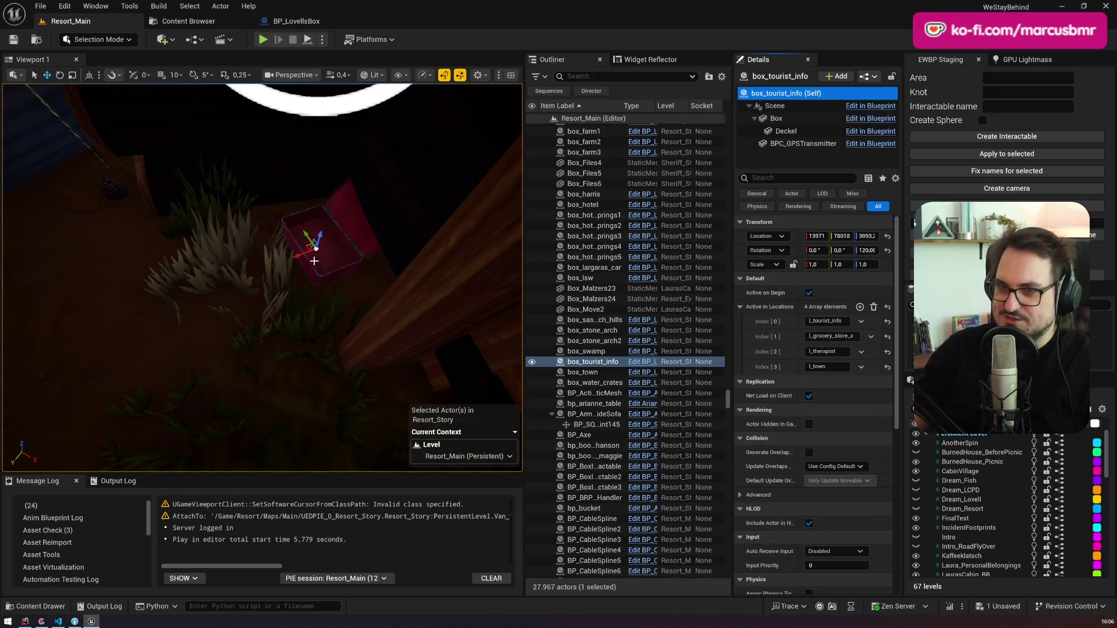
drag(298, 254, 270, 259)
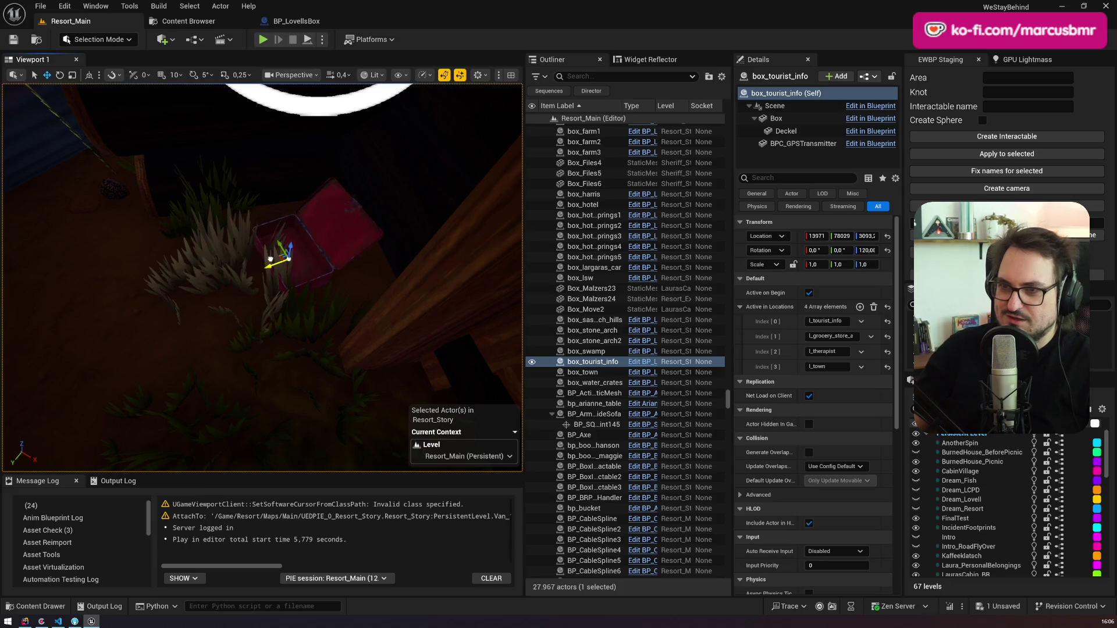
key(f)
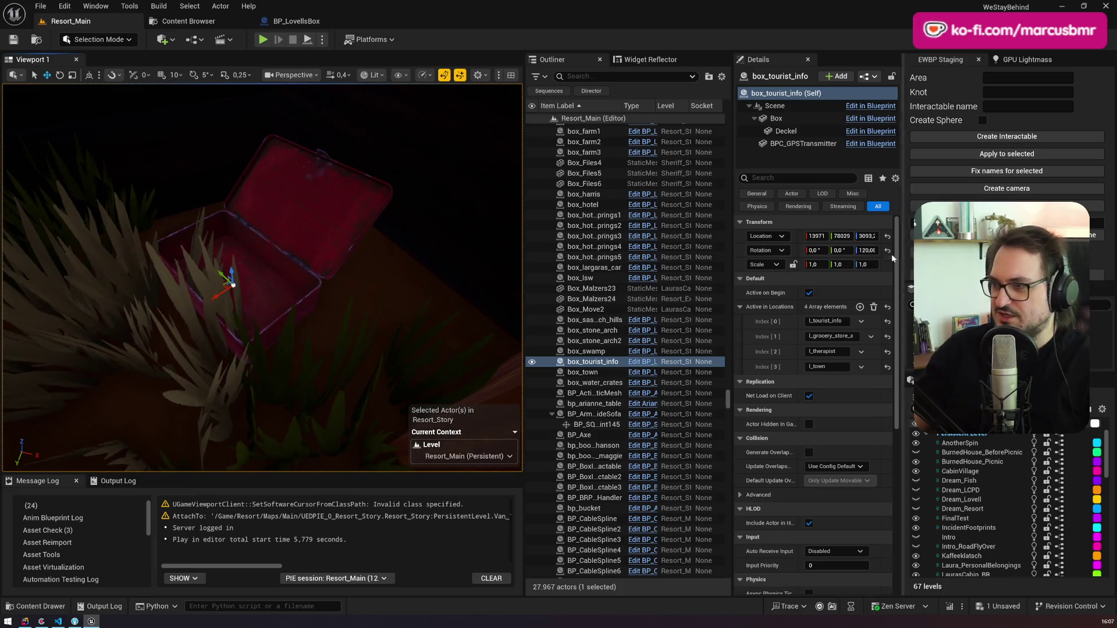
Step: Reset the box's yaw field and turn the box to about 112° with the rotate gizmo
click(866, 250)
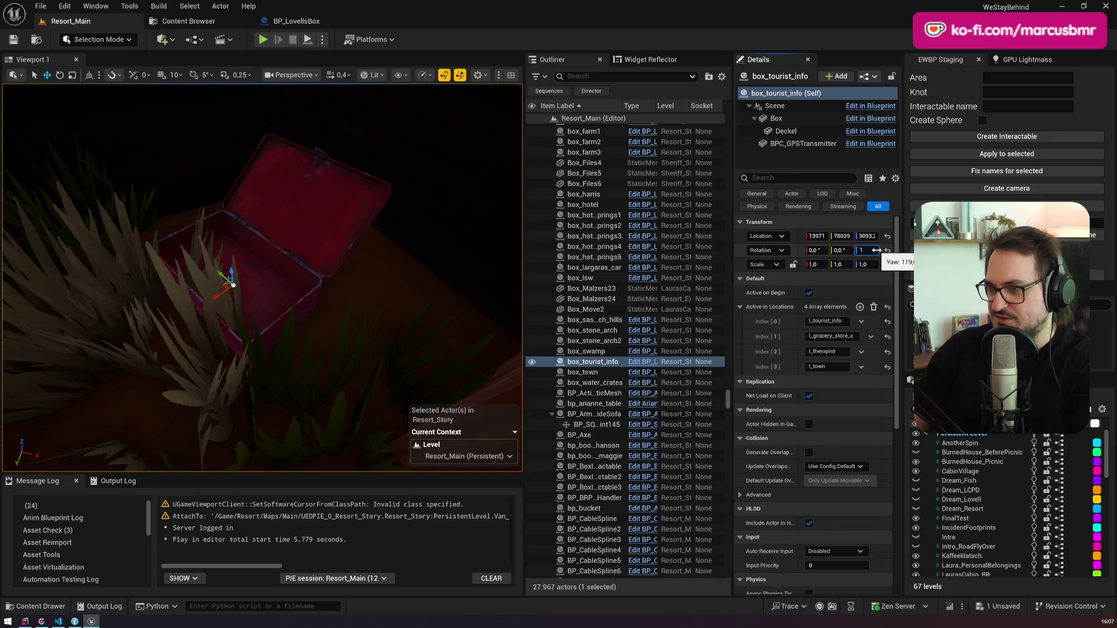
text(40)
key(Return)
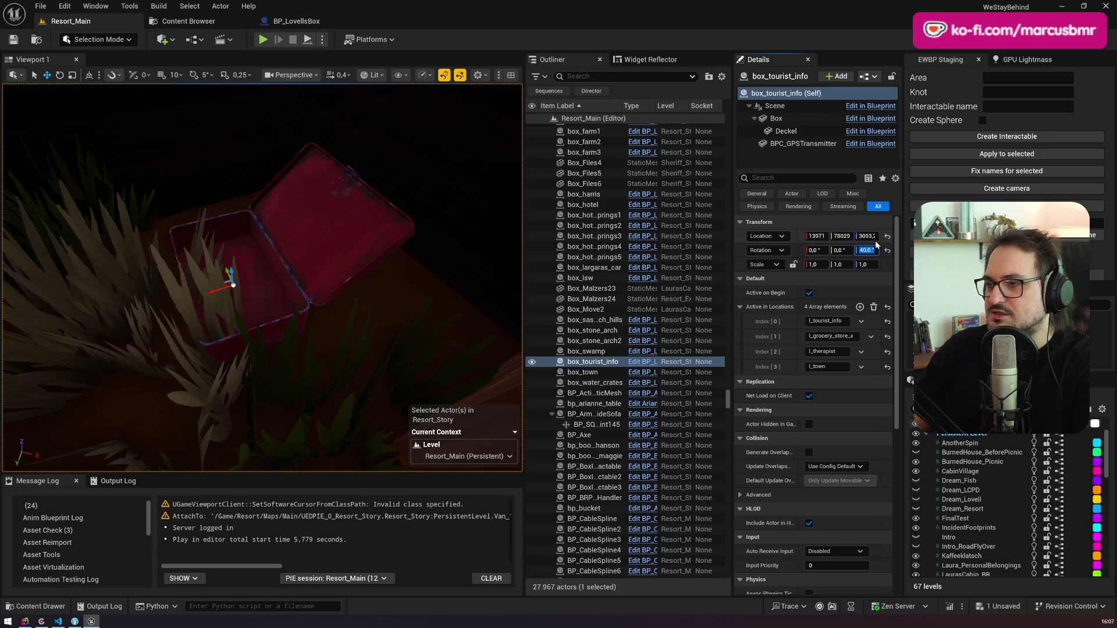
text(140)
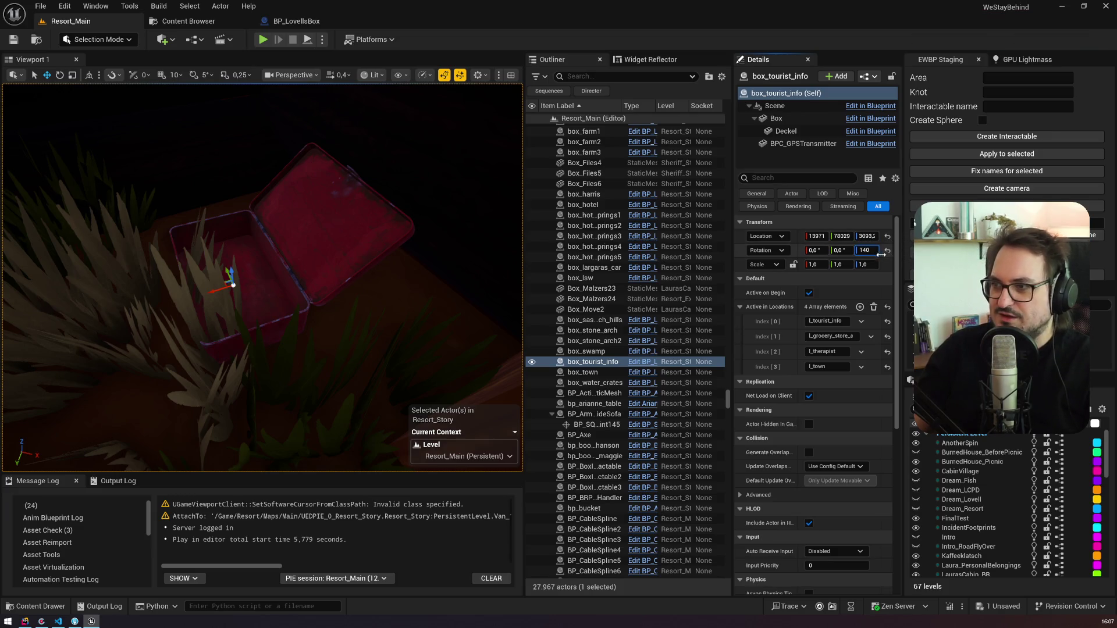
click(888, 251)
key(e)
drag(252, 310, 266, 294)
Step: Close the Deckel lid by setting its rotation back to 0, 0, 0
click(804, 131)
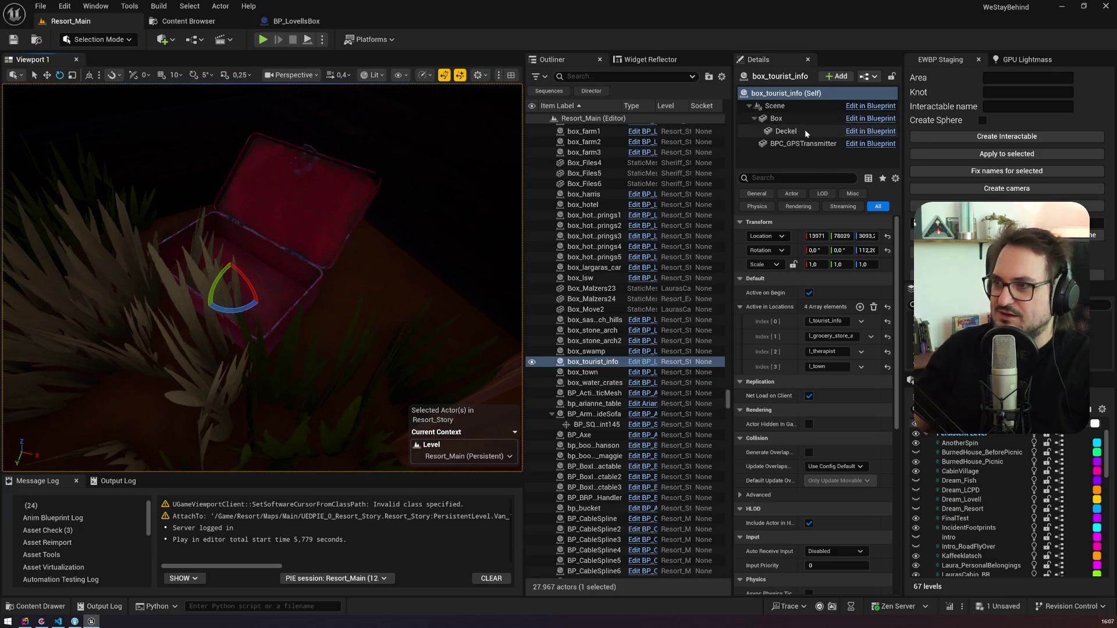
click(876, 251)
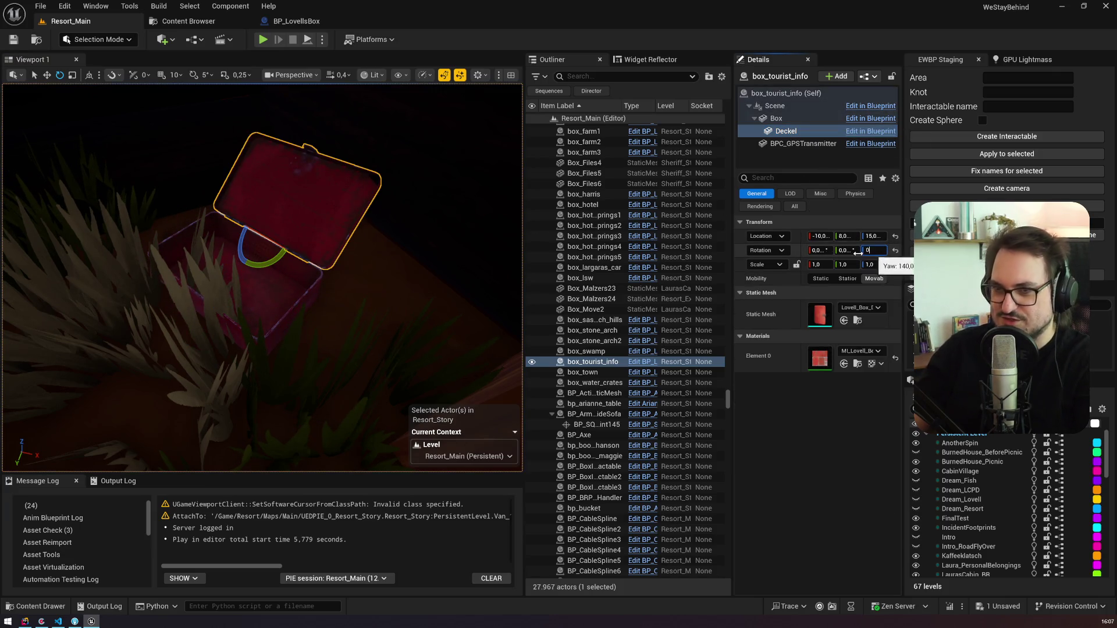
key(Return)
drag(273, 273, 255, 283)
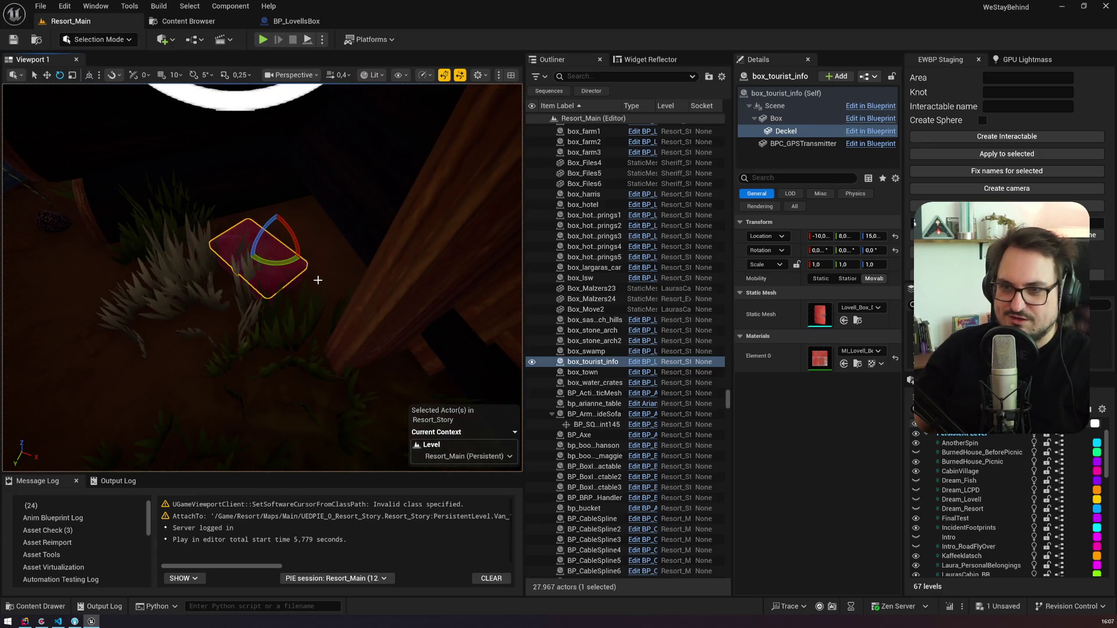
scroll(318, 280, down, 3)
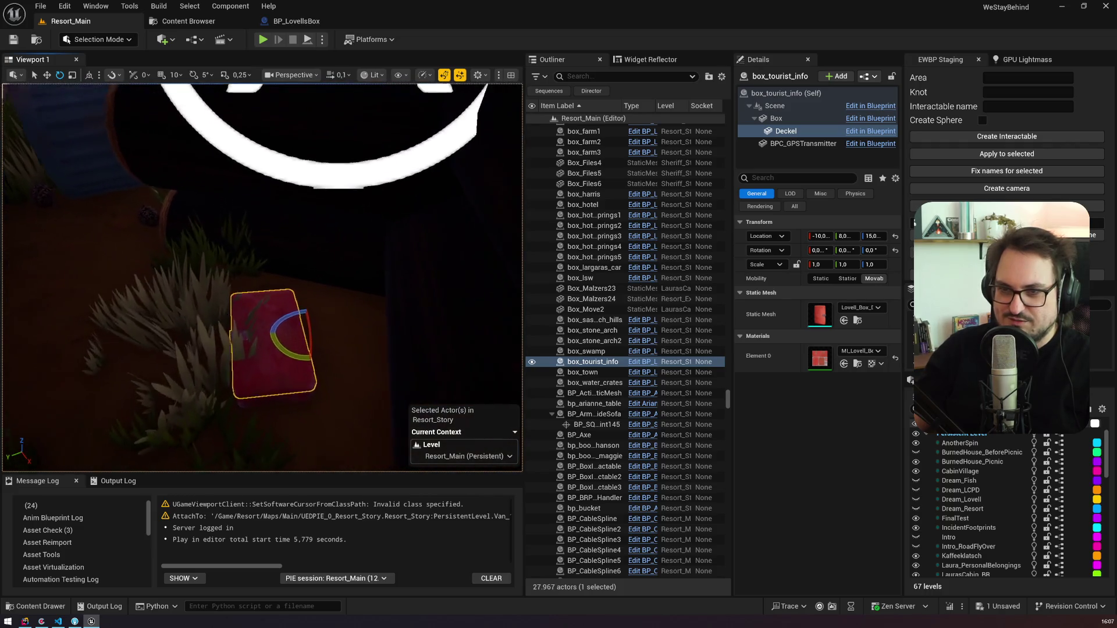
drag(261, 326, 258, 315)
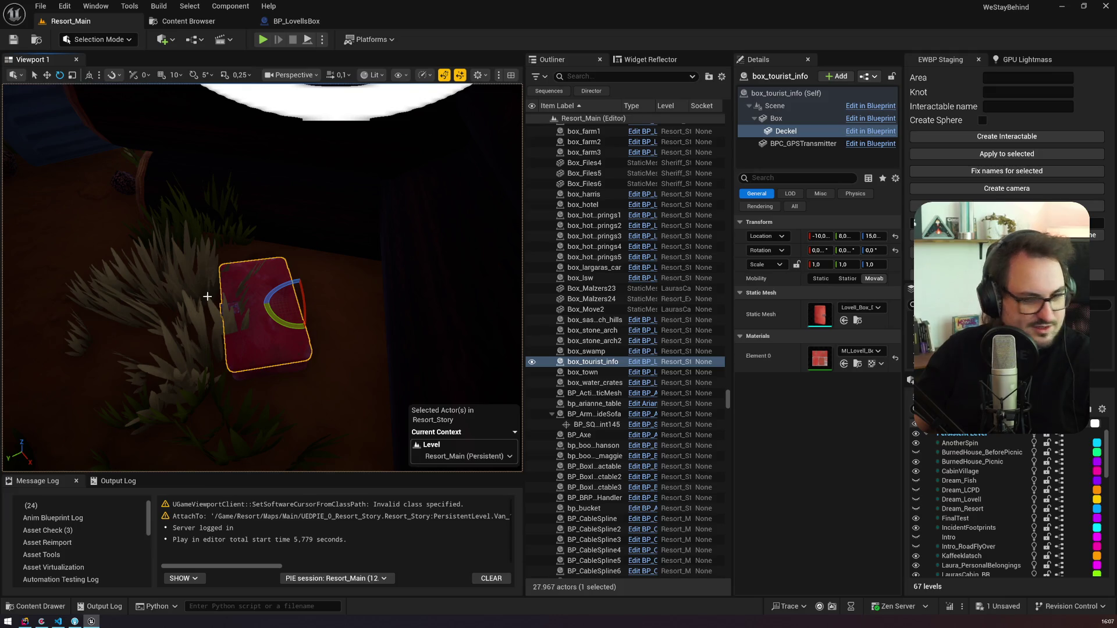
click(108, 39)
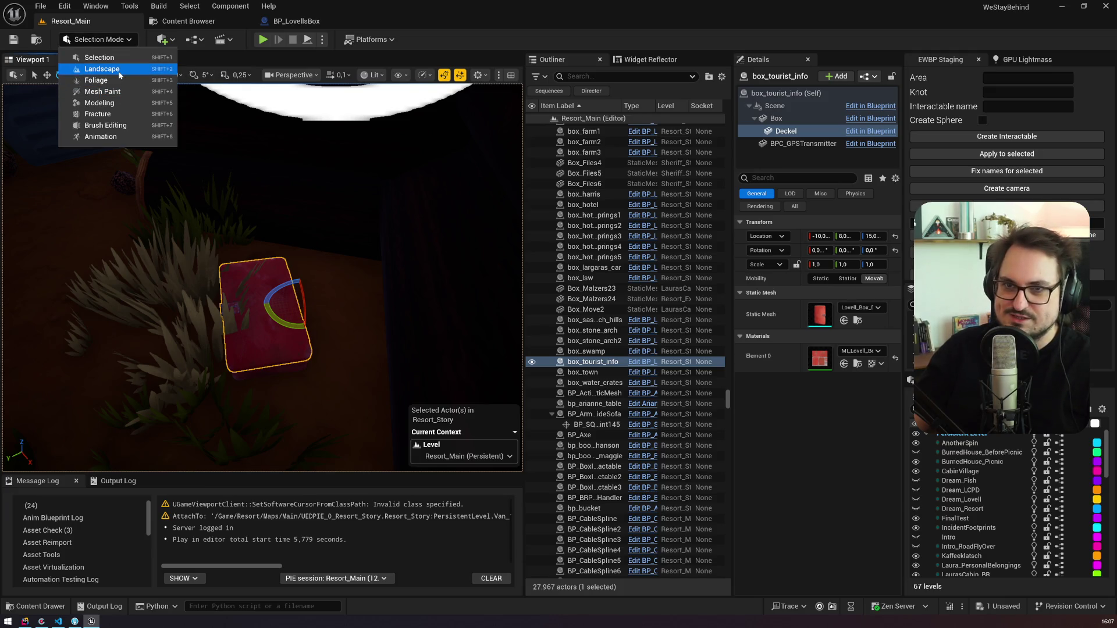
key(Escape)
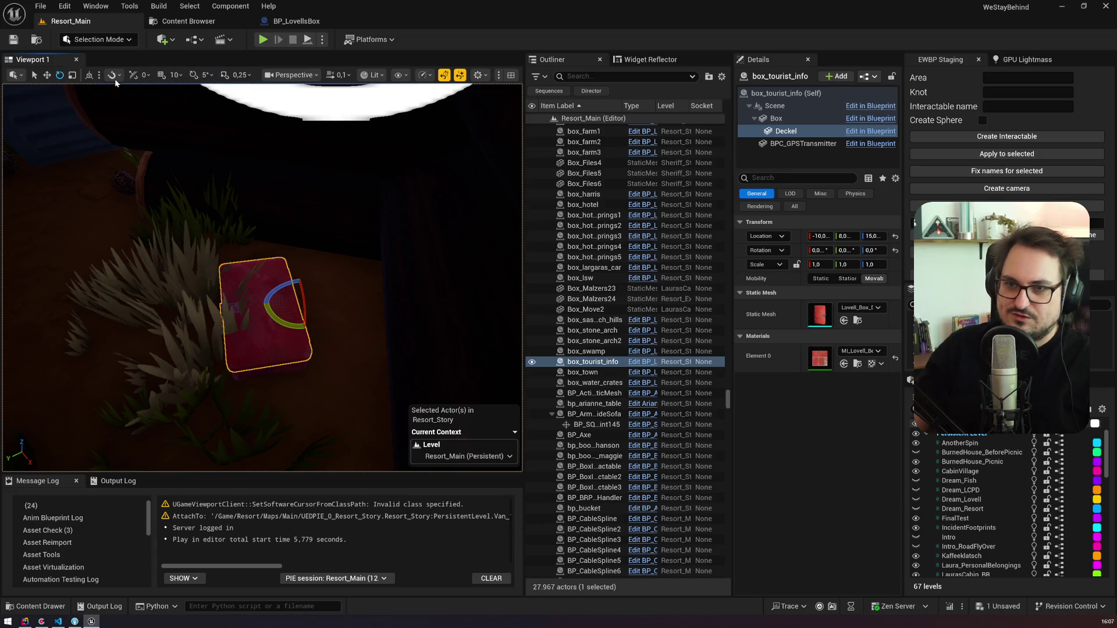
Step: In Foliage Mode, drag the grass clump off the tourist info box, then return to Selection Mode
key(shift+3)
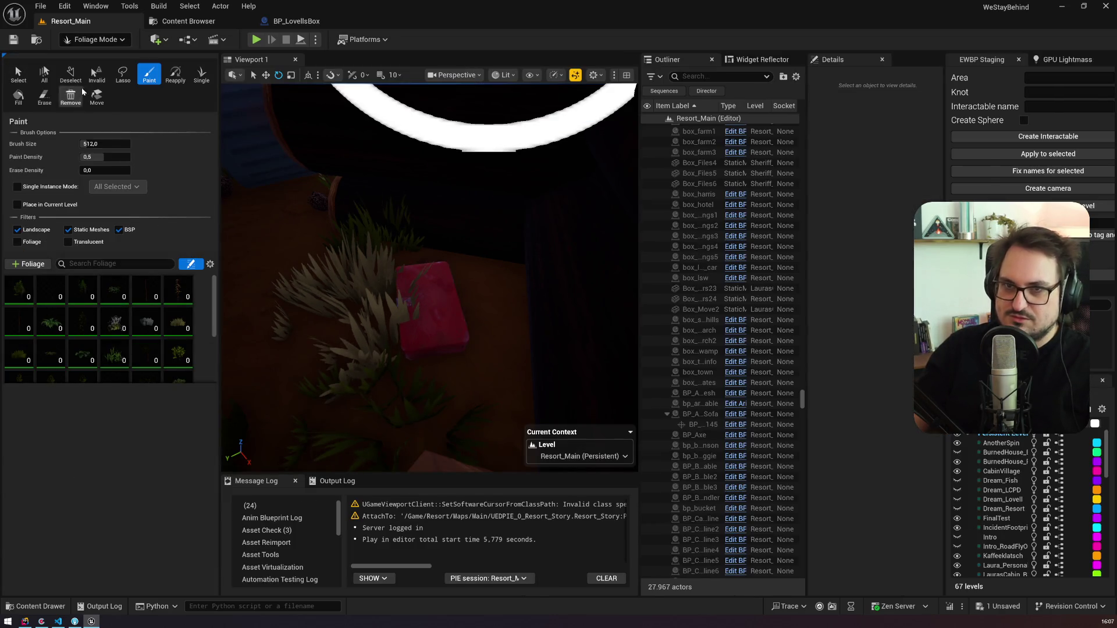
click(10, 76)
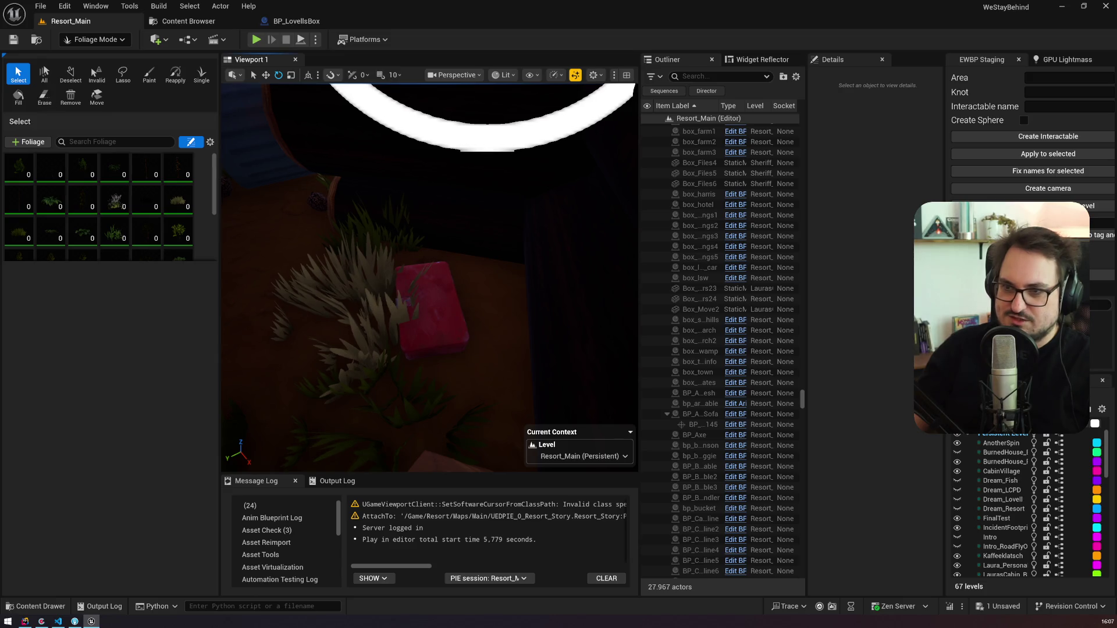
click(386, 307)
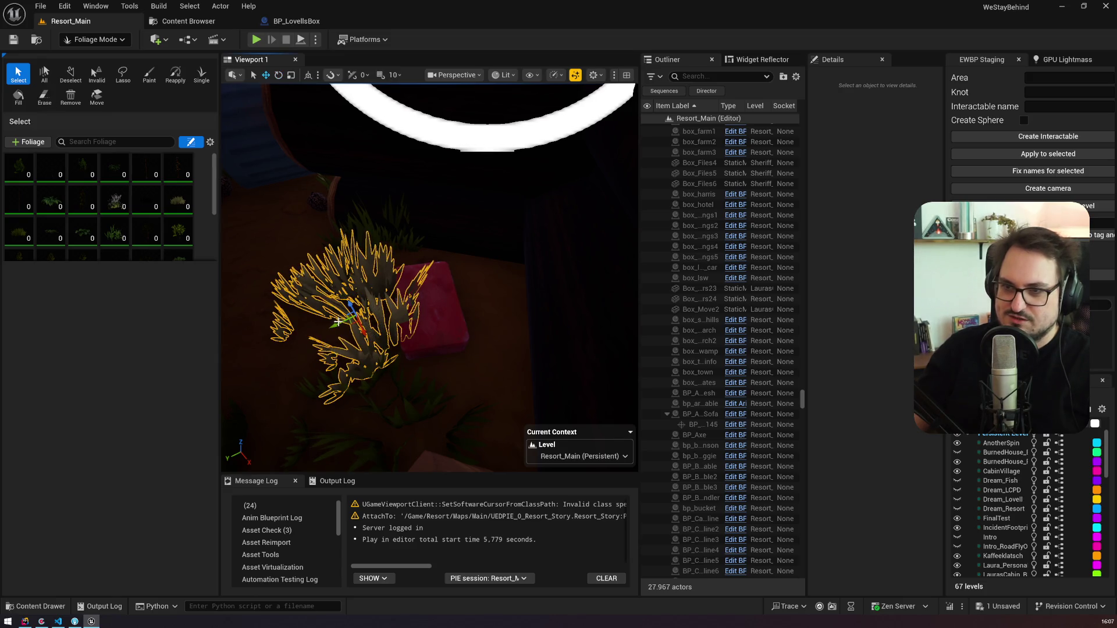
mouse_move(335, 325)
mouse_down()
mouse_move(292, 341)
mouse_move(306, 303)
mouse_move(320, 307)
mouse_move(332, 227)
mouse_up()
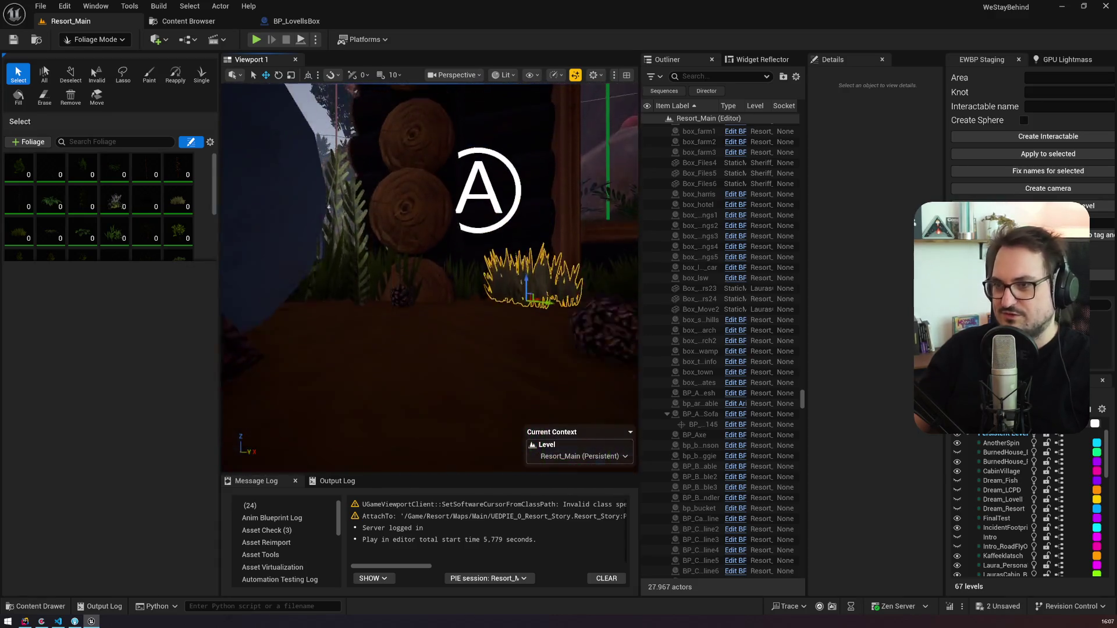
drag(251, 118, 250, 118)
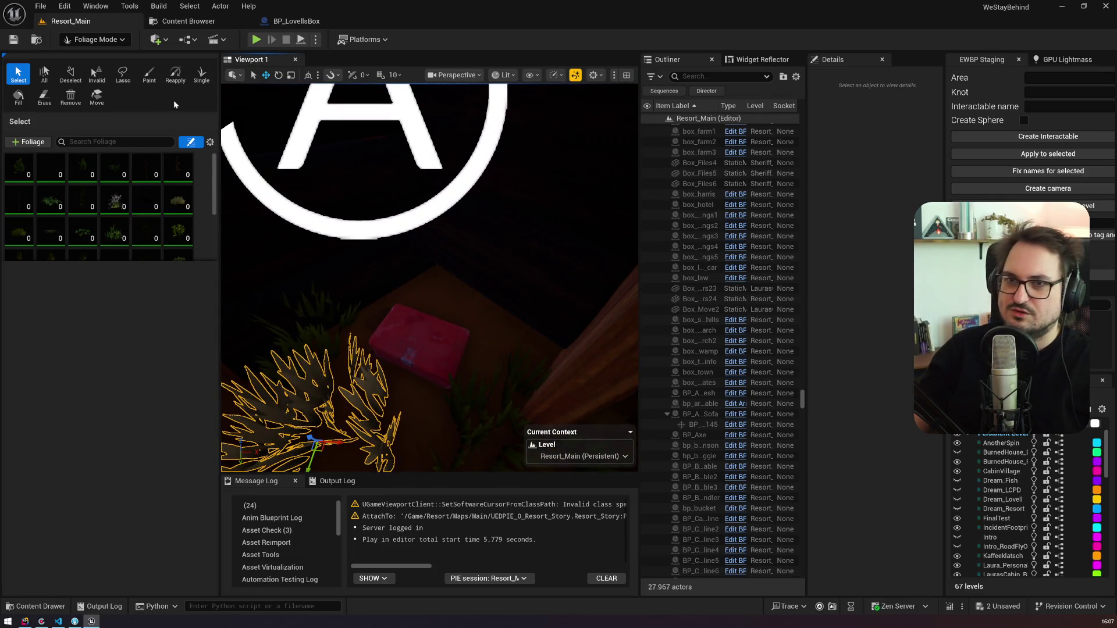
click(96, 39)
click(87, 55)
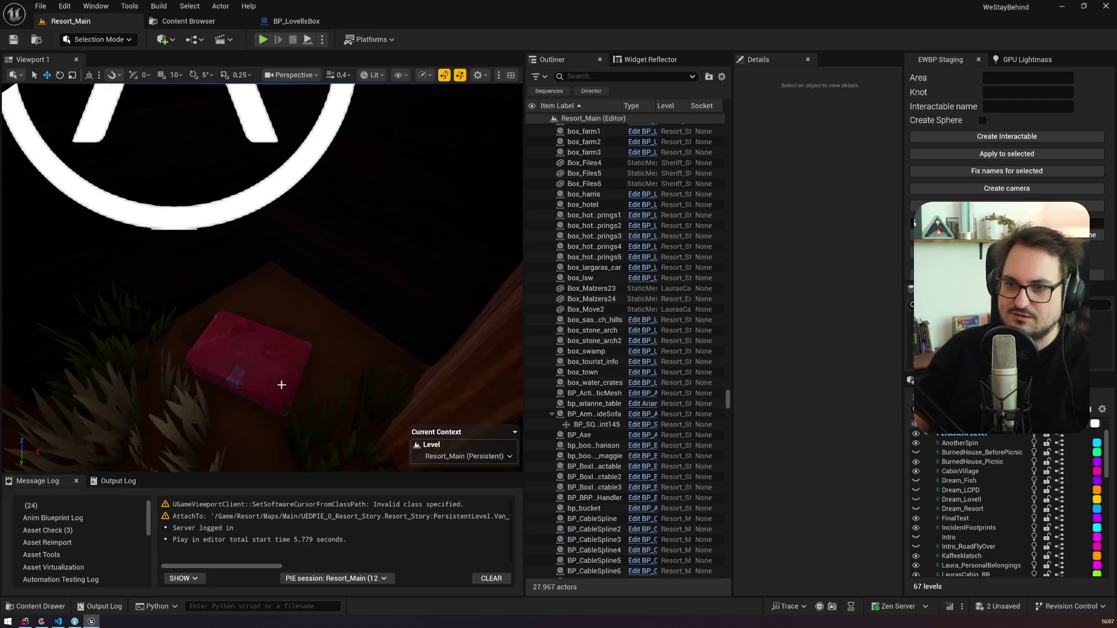
Step: Mark the open-box clipping bug card as done and preview the next Bugs Inbox cards
click(41, 621)
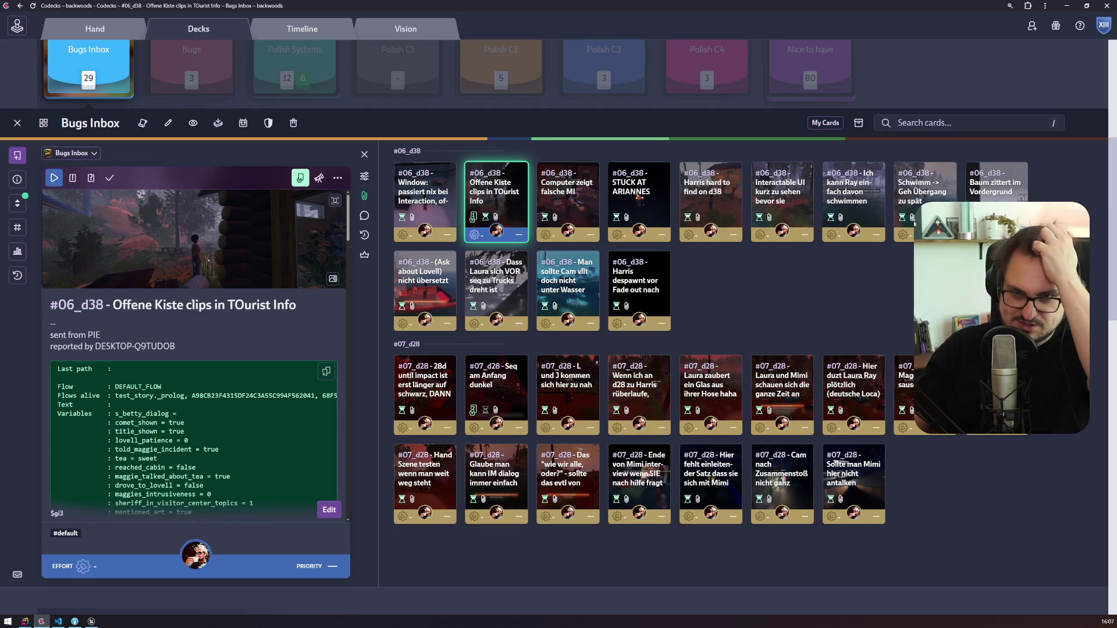
click(110, 180)
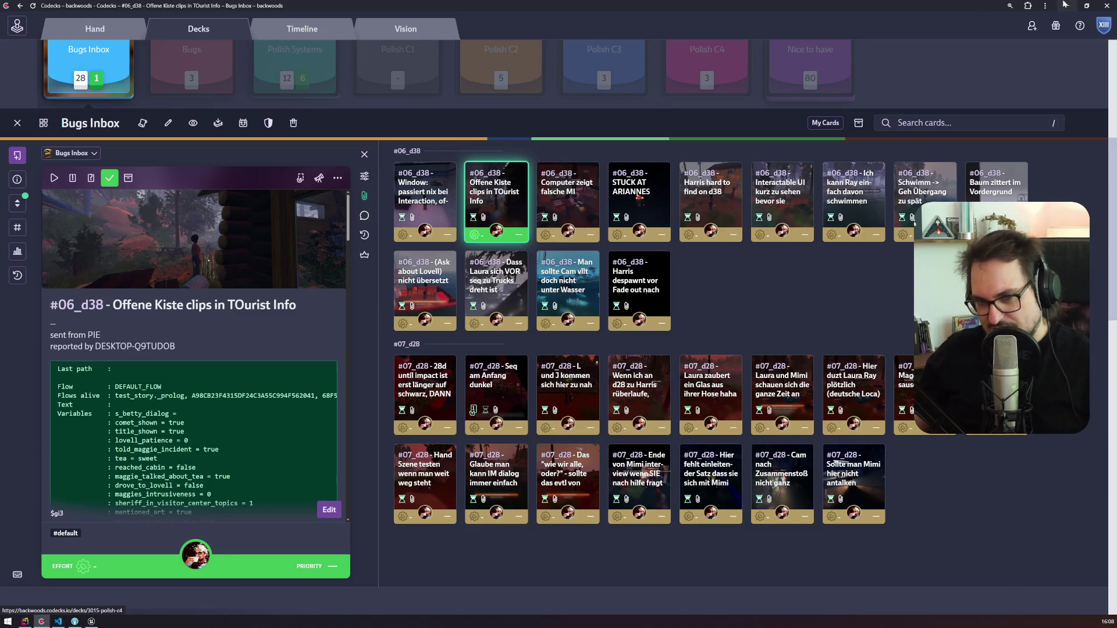
click(554, 208)
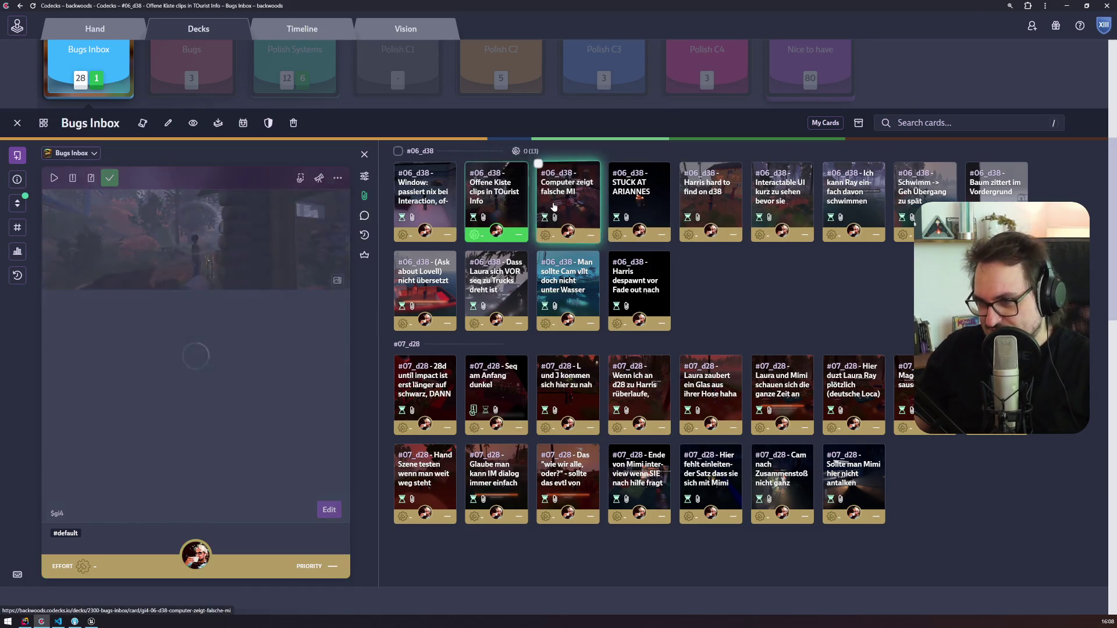
click(639, 206)
Step: Open the 'Schwimm -> Geh Übergang zu spät' card and start it so it joins your hand
click(711, 208)
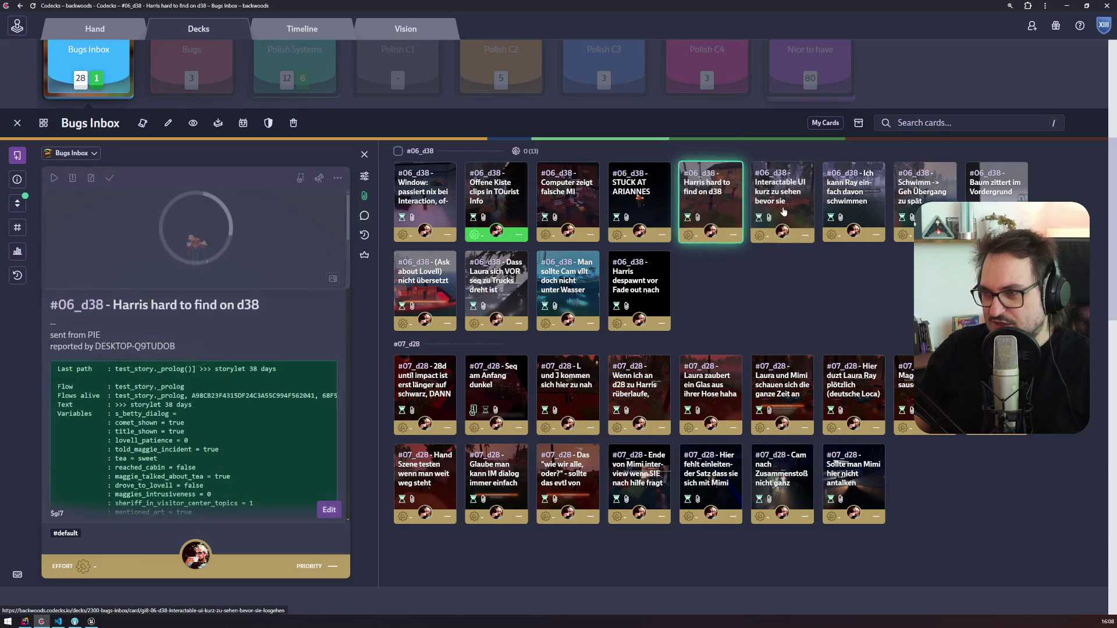
click(781, 208)
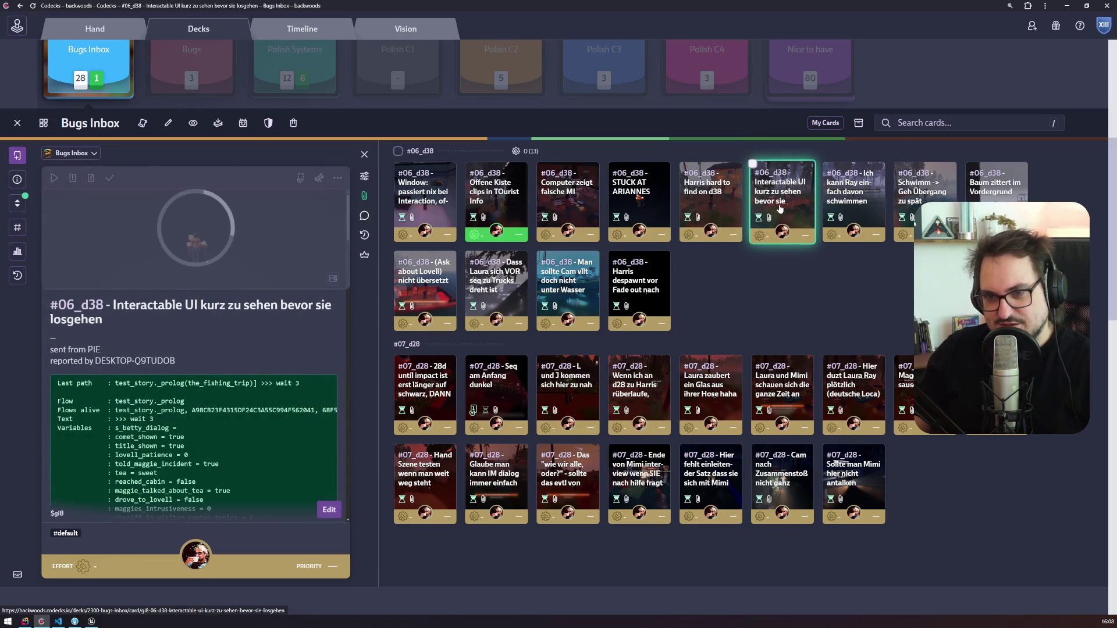
click(853, 198)
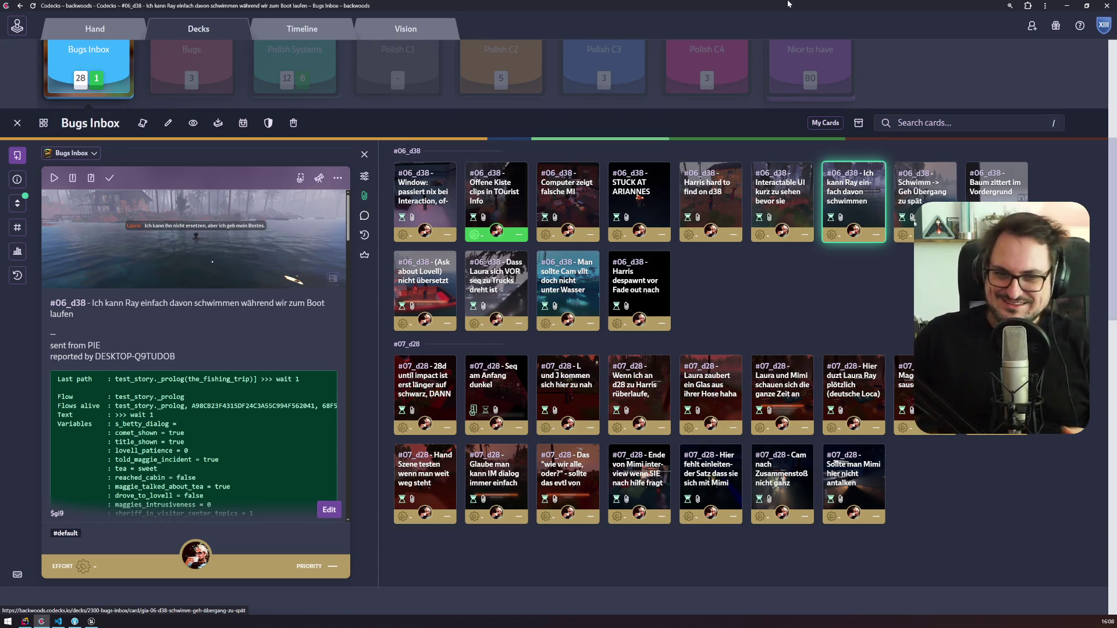
click(944, 185)
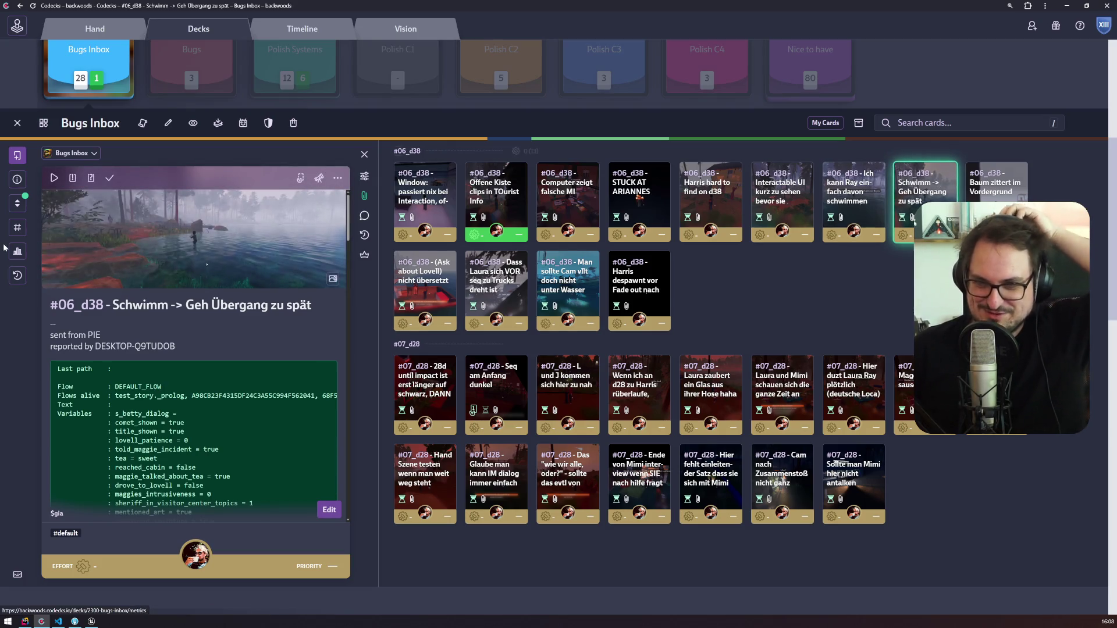
click(51, 182)
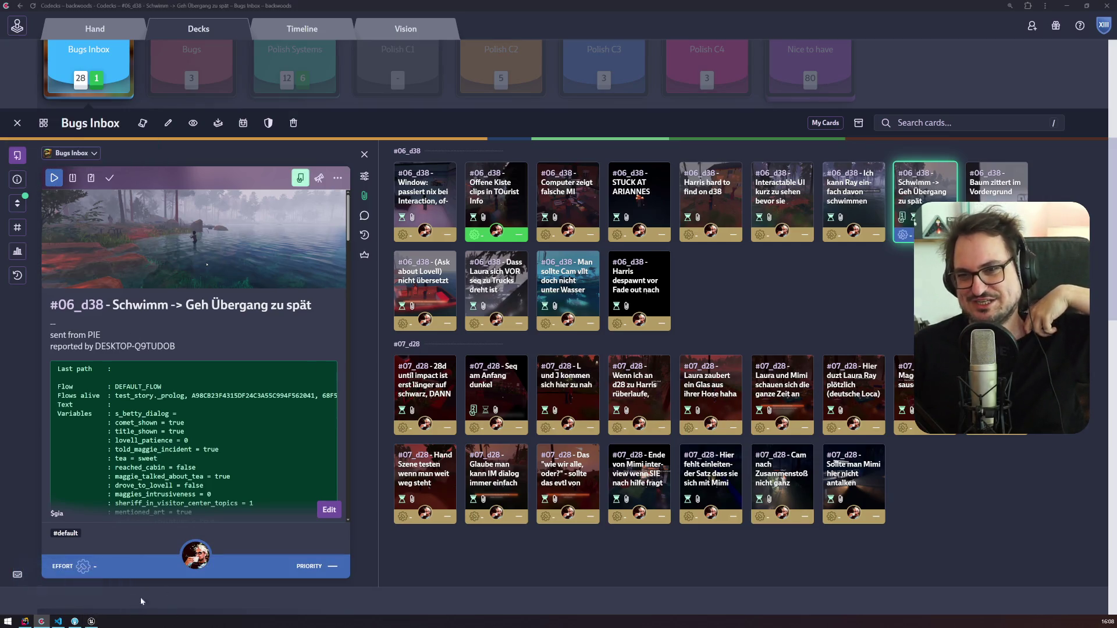
click(92, 621)
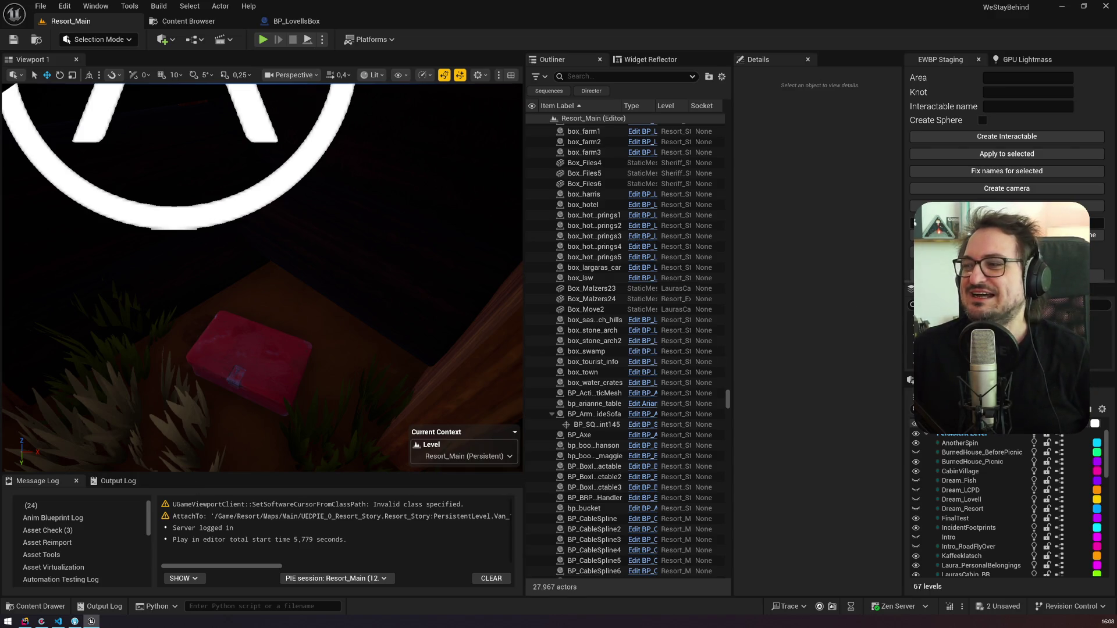
Step: Set the Director's Start Knot to freedom_mode and play Resort_Main in the editor
click(1097, 276)
click(832, 293)
scroll(841, 320, up, 3)
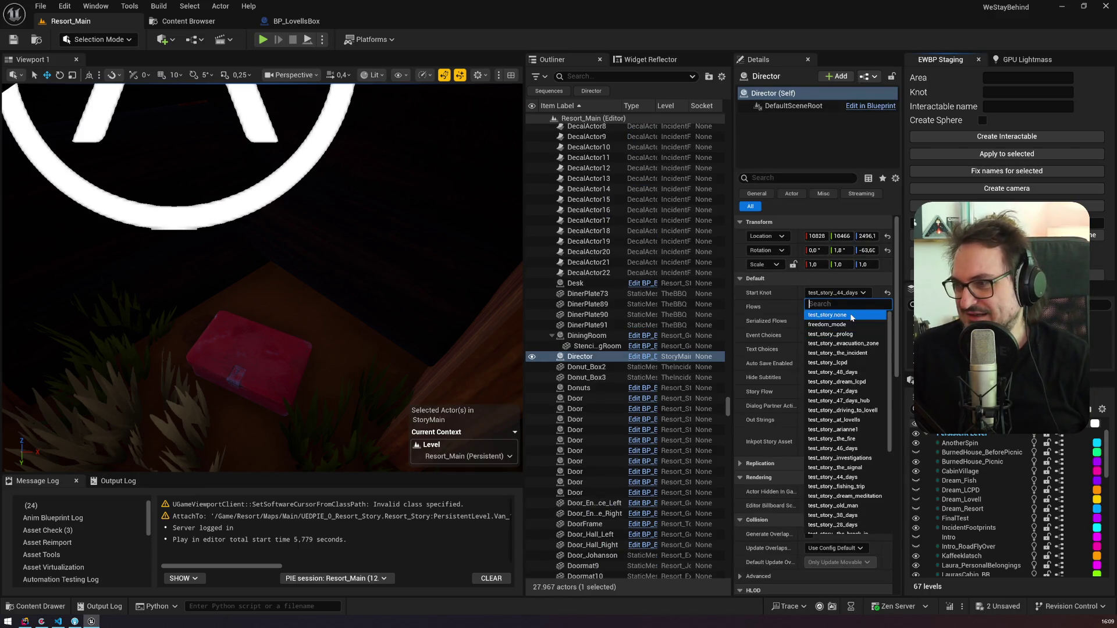
click(838, 325)
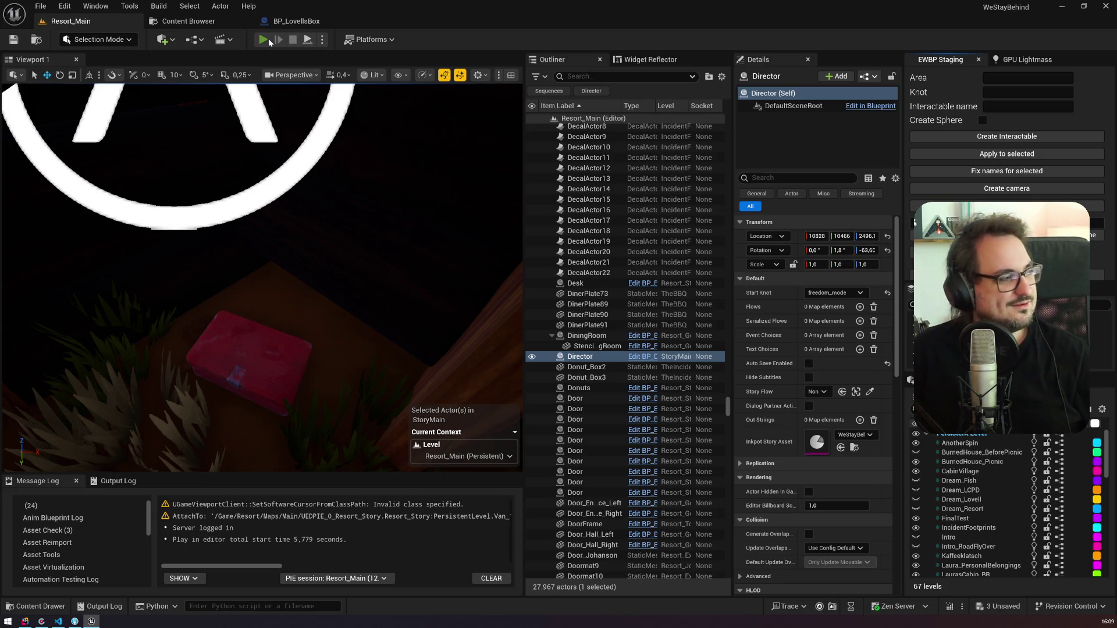
click(269, 42)
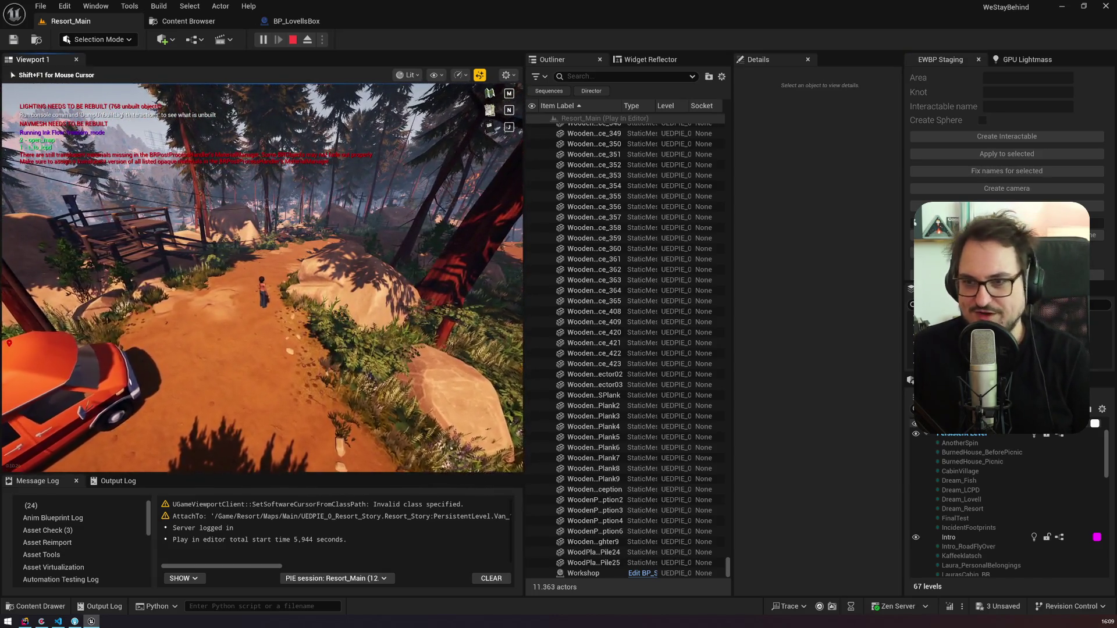
Step: Travel to the Harris area from the in-game map and make the game view fullscreen
key(m)
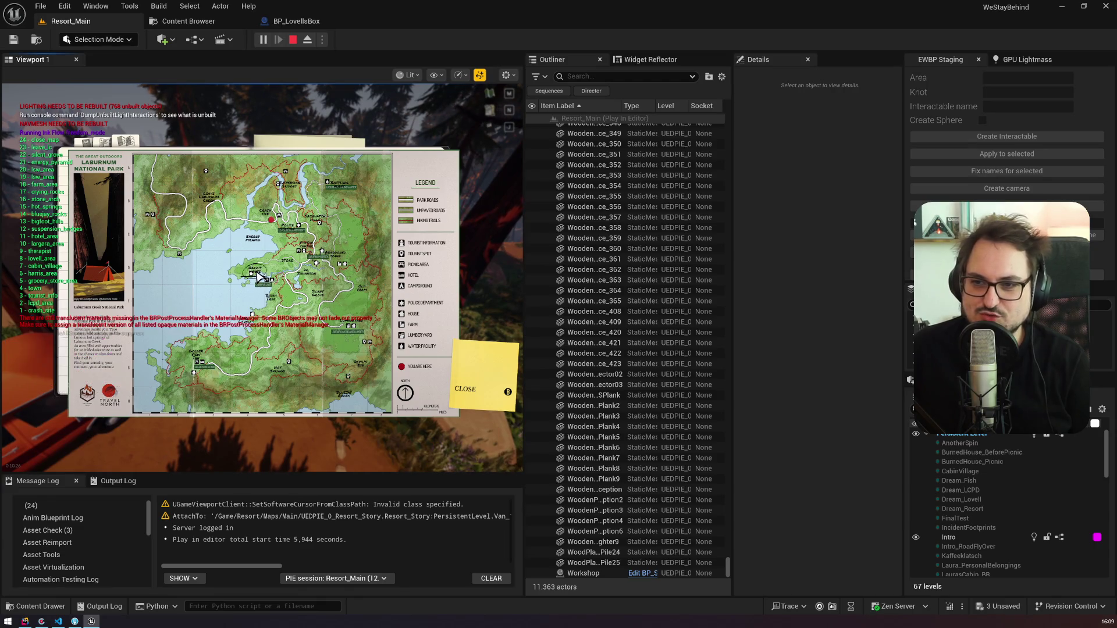
click(271, 299)
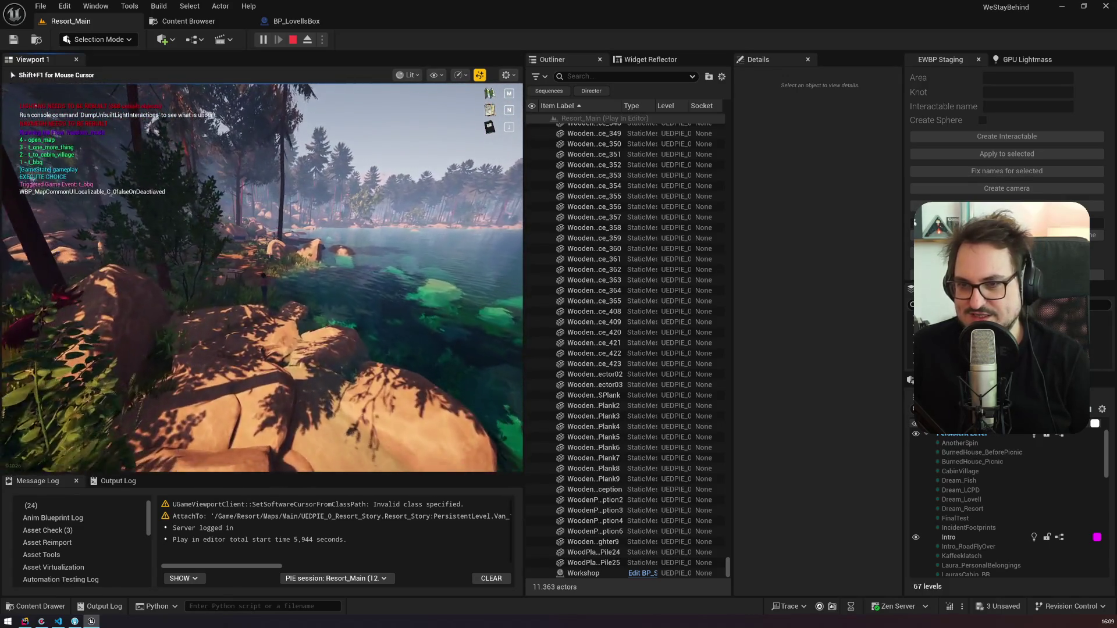
key(F11)
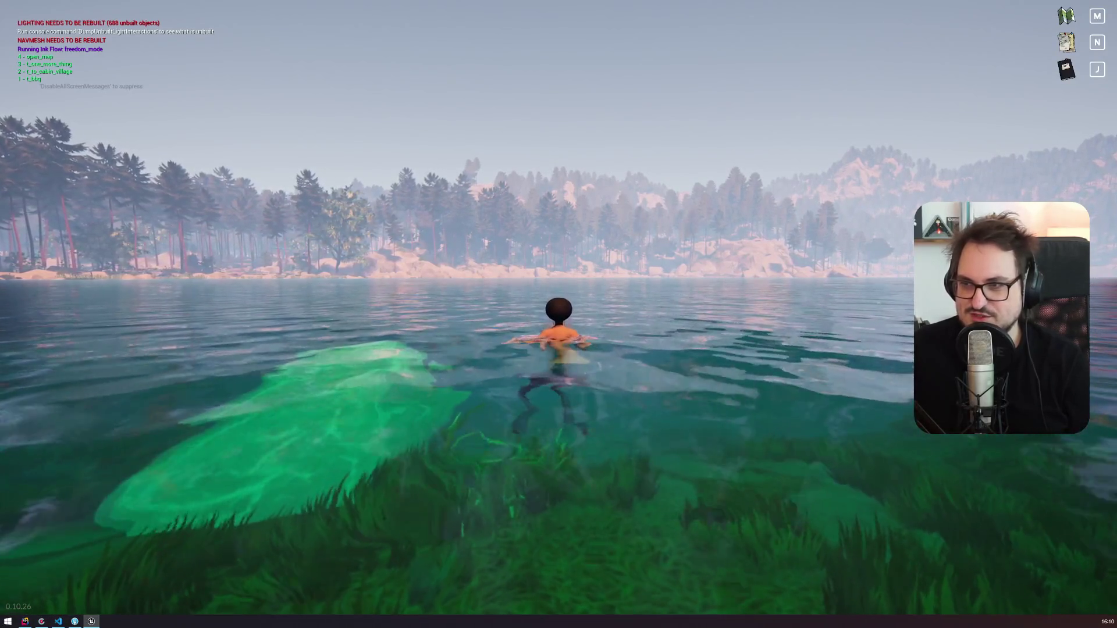
Step: Swim across the lake, wade ashore and back in, then exit fullscreen and stop the session
key(a)
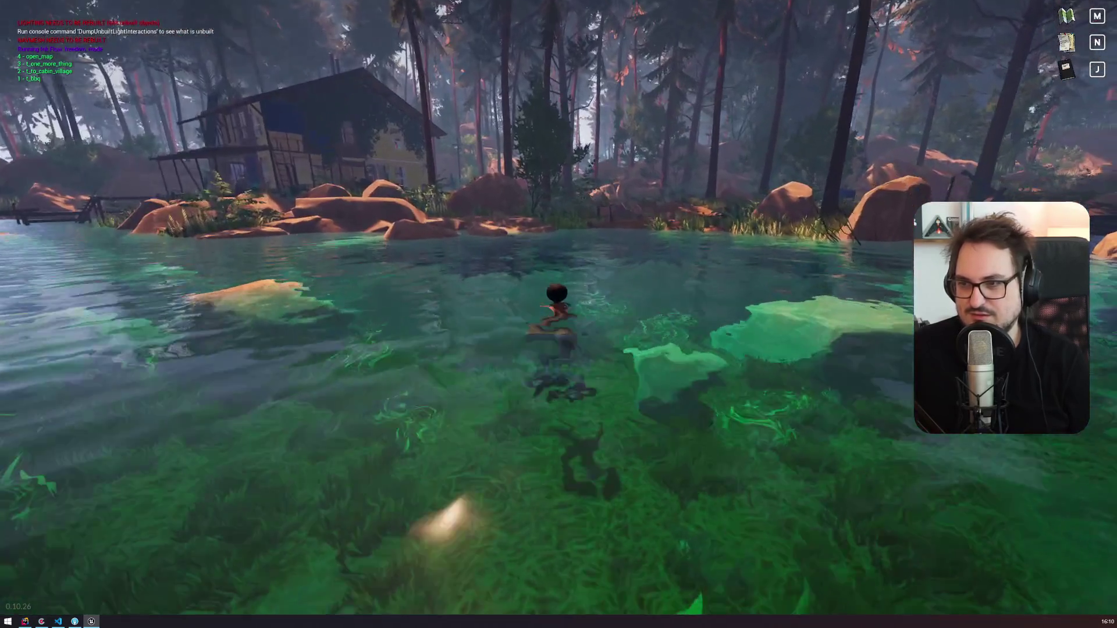
key(w)
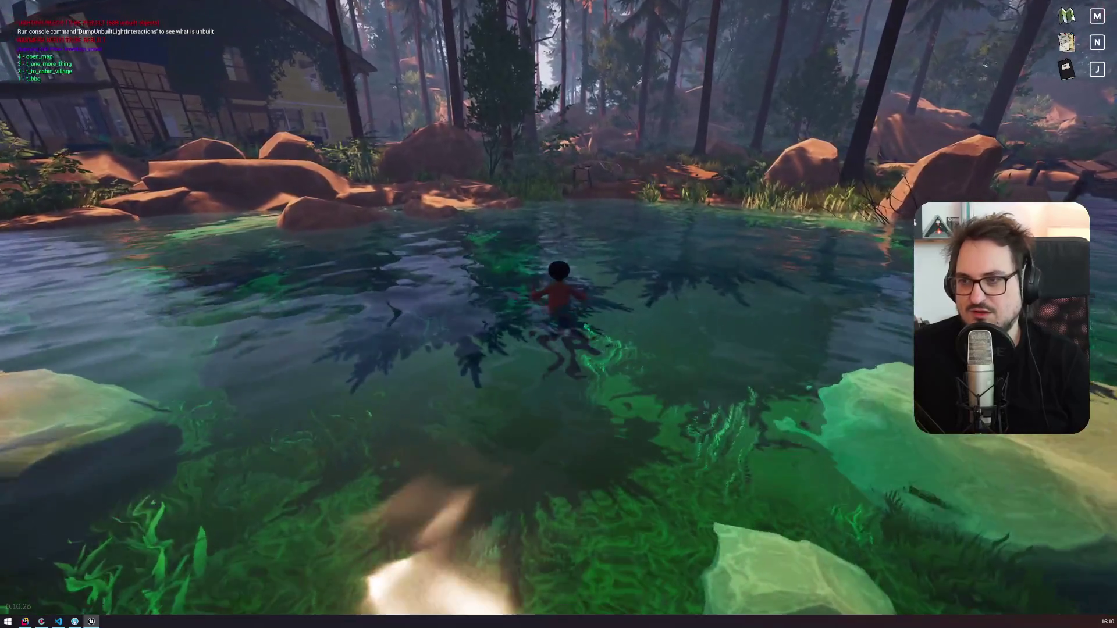
key(d)
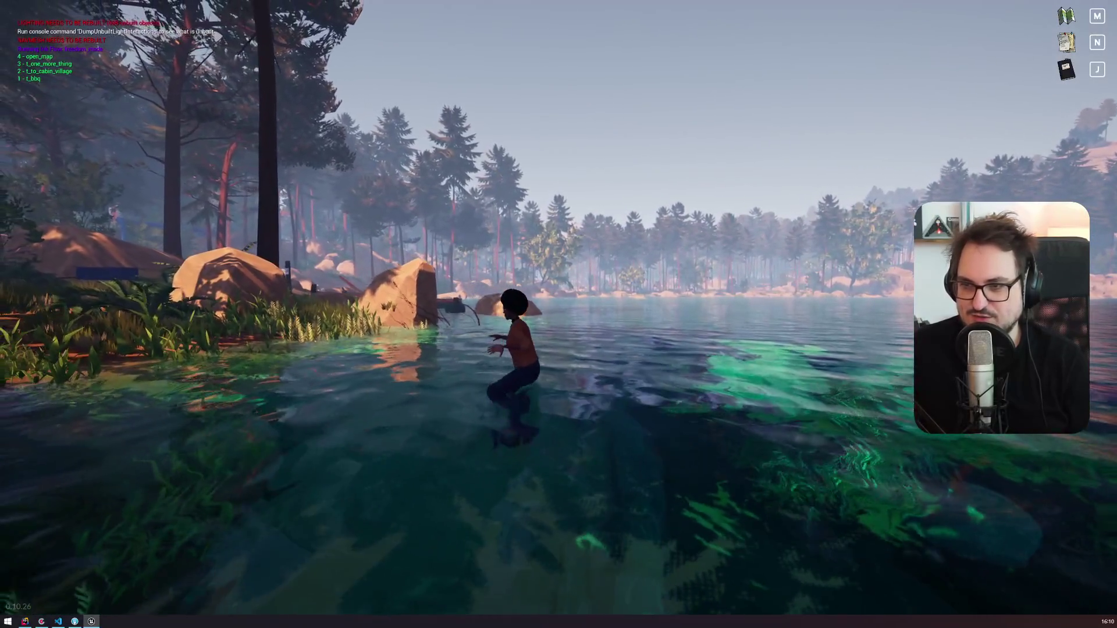
key(w)
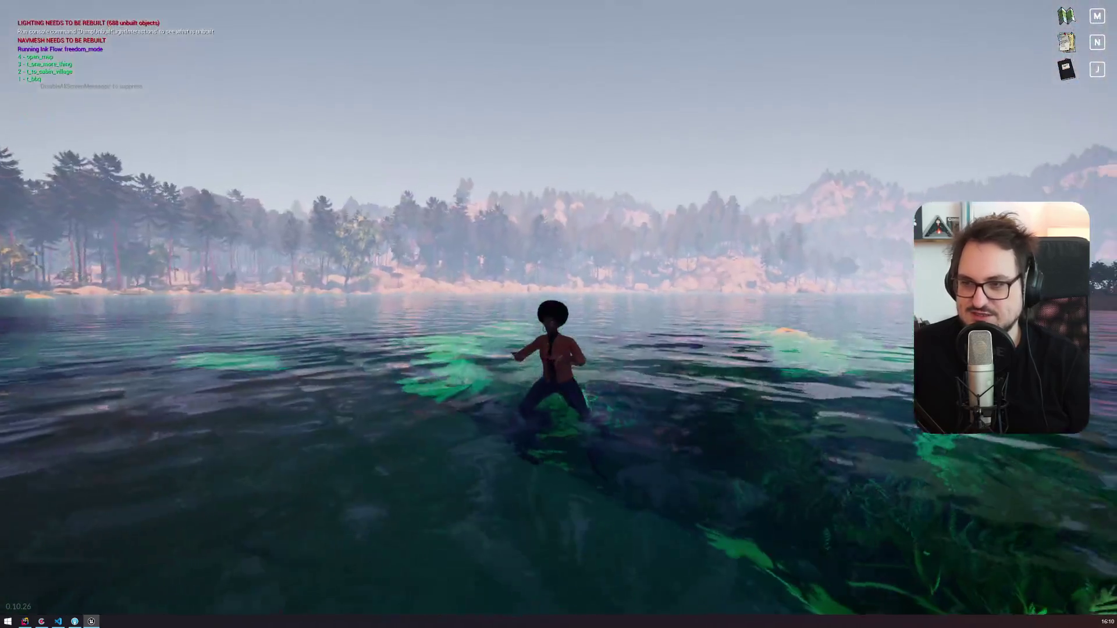
key(w)
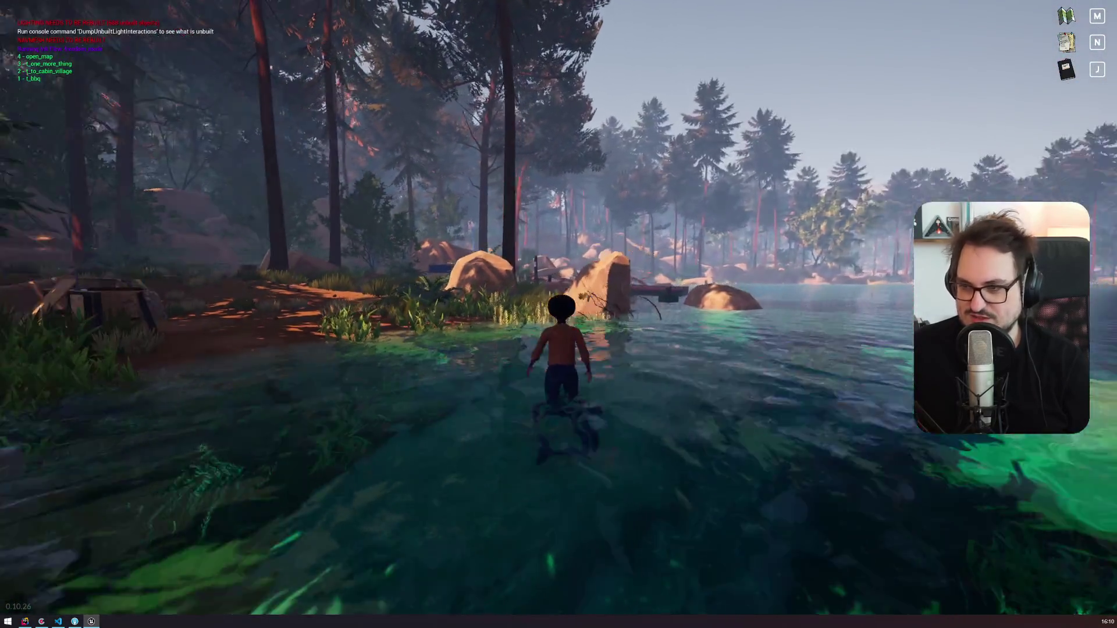
key(s)
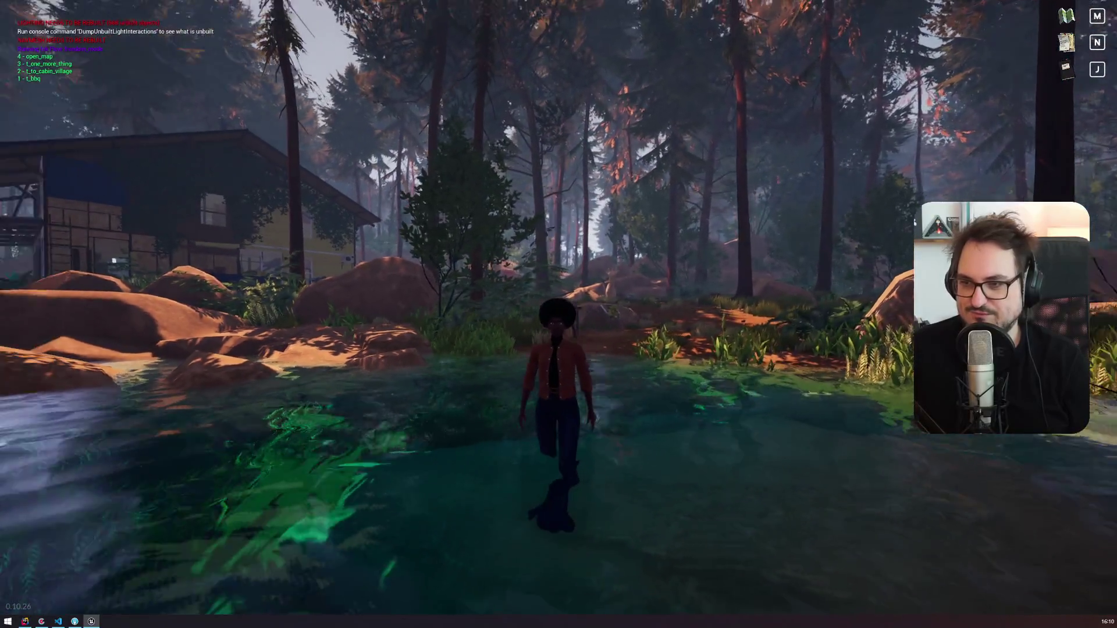
key(d)
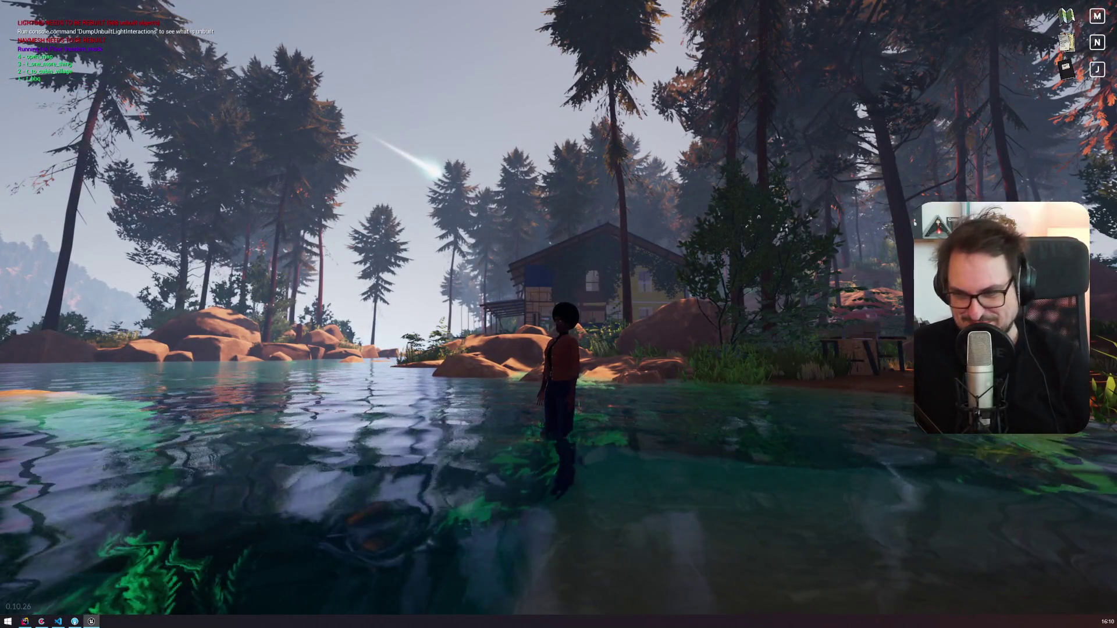
key(a)
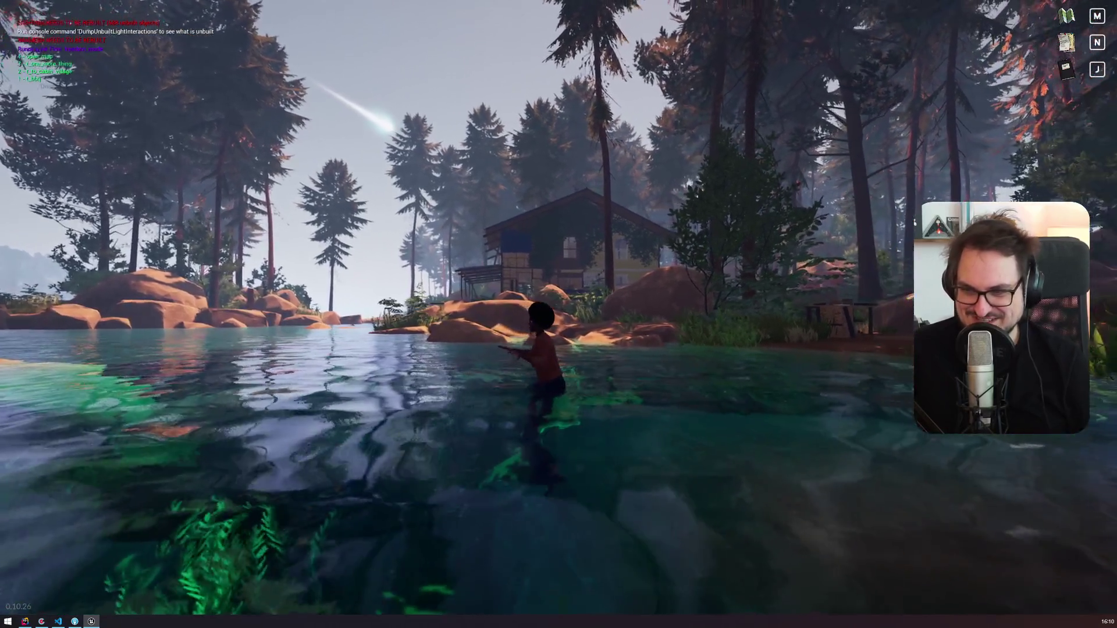
key(F11)
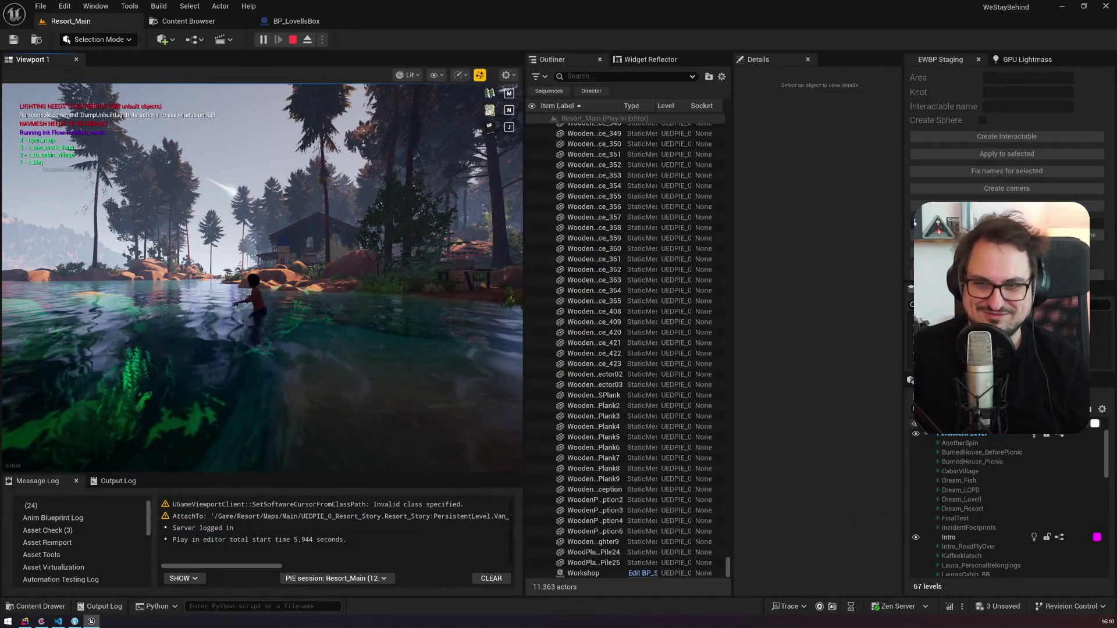
key(Escape)
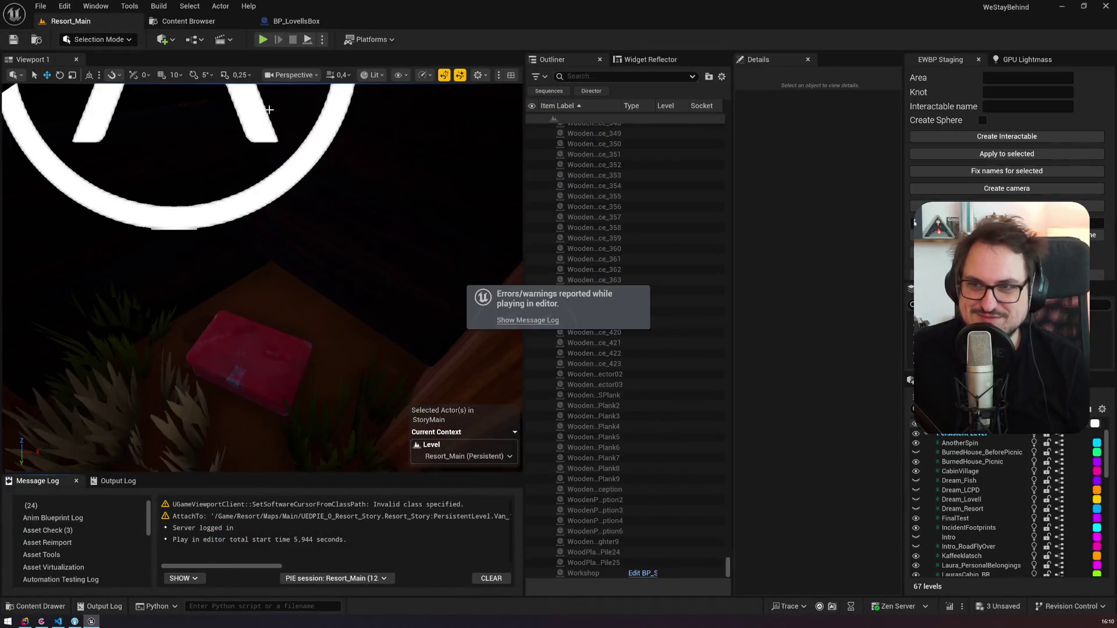
Step: Close BP_LovellsBox and open BP_SQCharacter via a 'sqcharacter' asset search
click(357, 22)
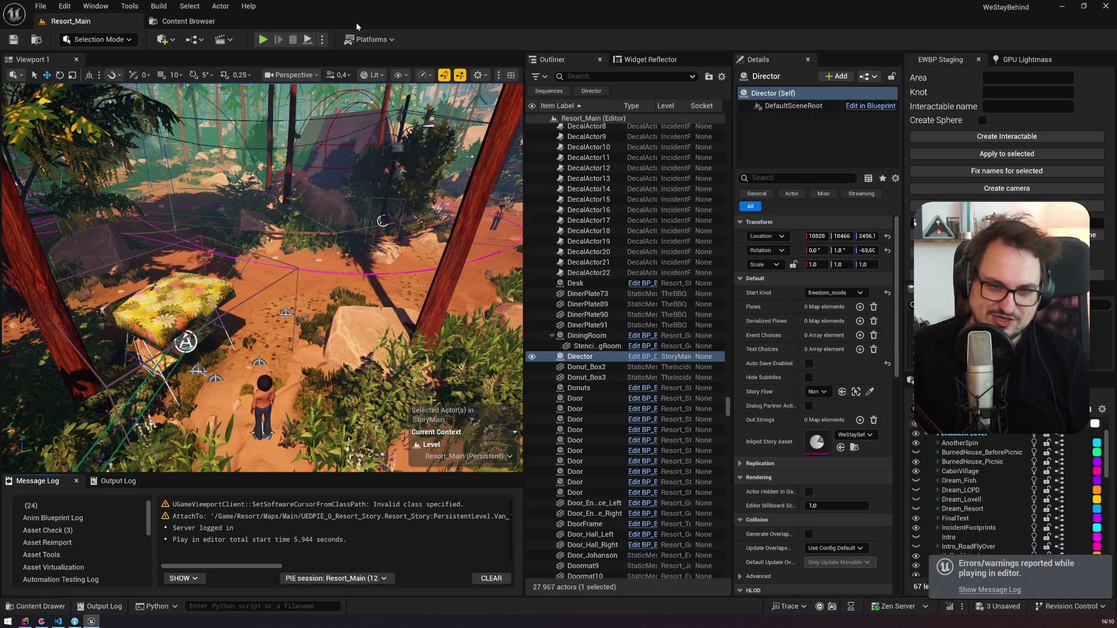
key(ctrl+p)
text(sq)
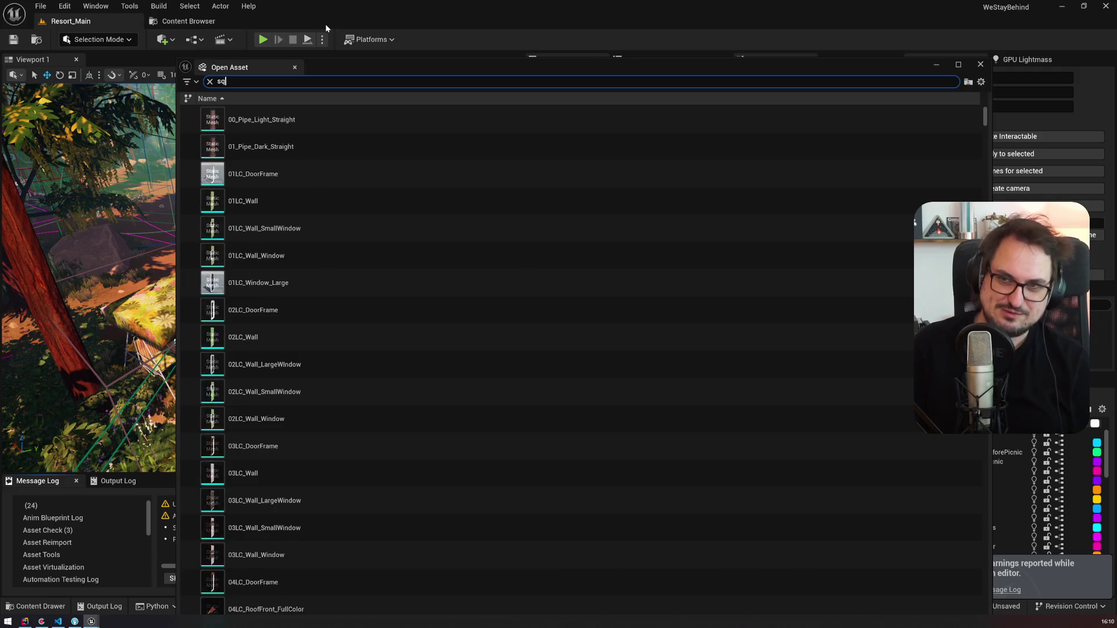
text(character)
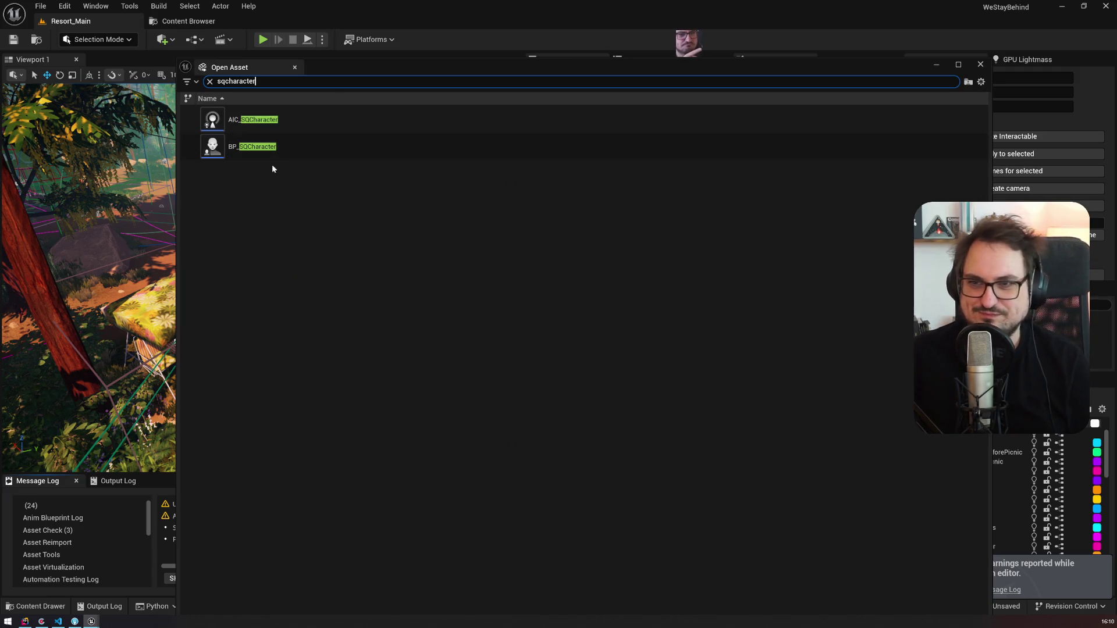
double_click(269, 150)
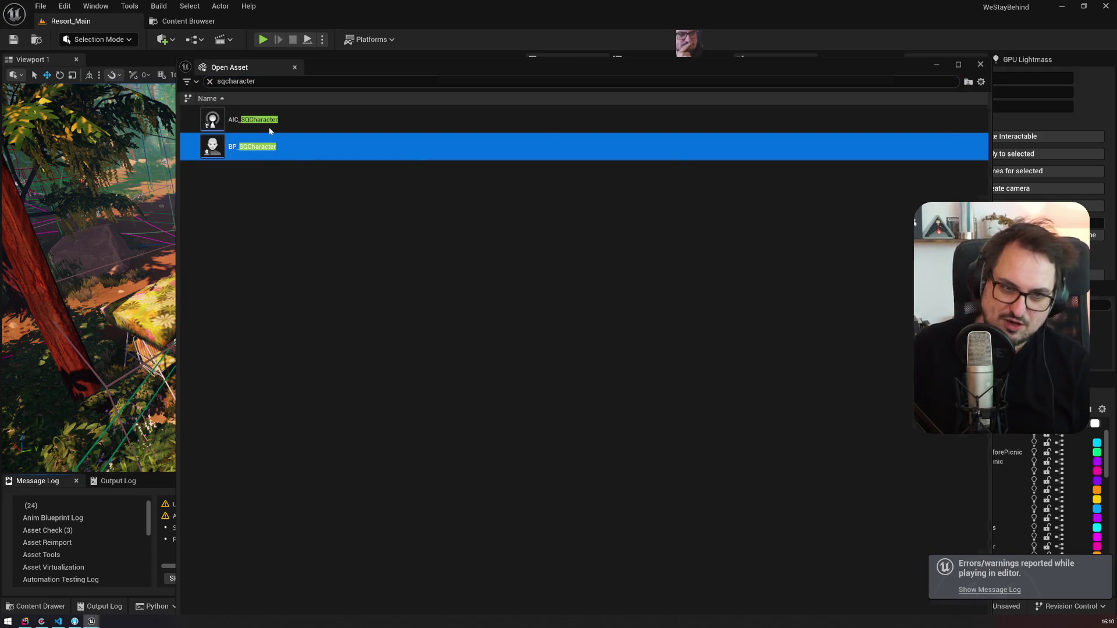
Step: Search 'abp' and open the ABP_ResortCharacter animation blueprint
text(abp)
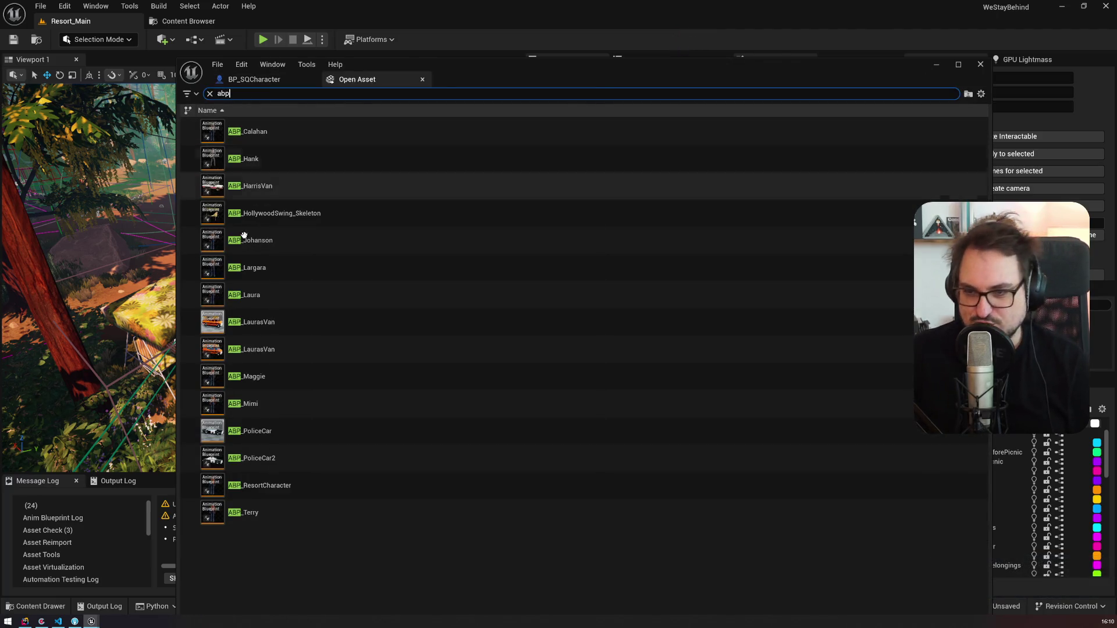
click(296, 485)
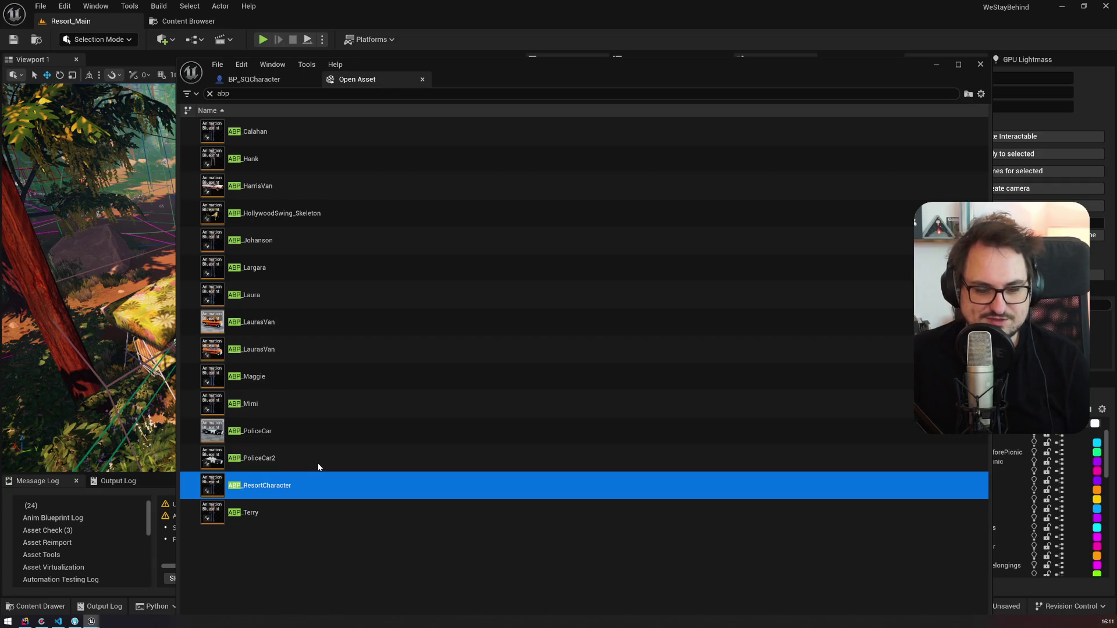
key(Return)
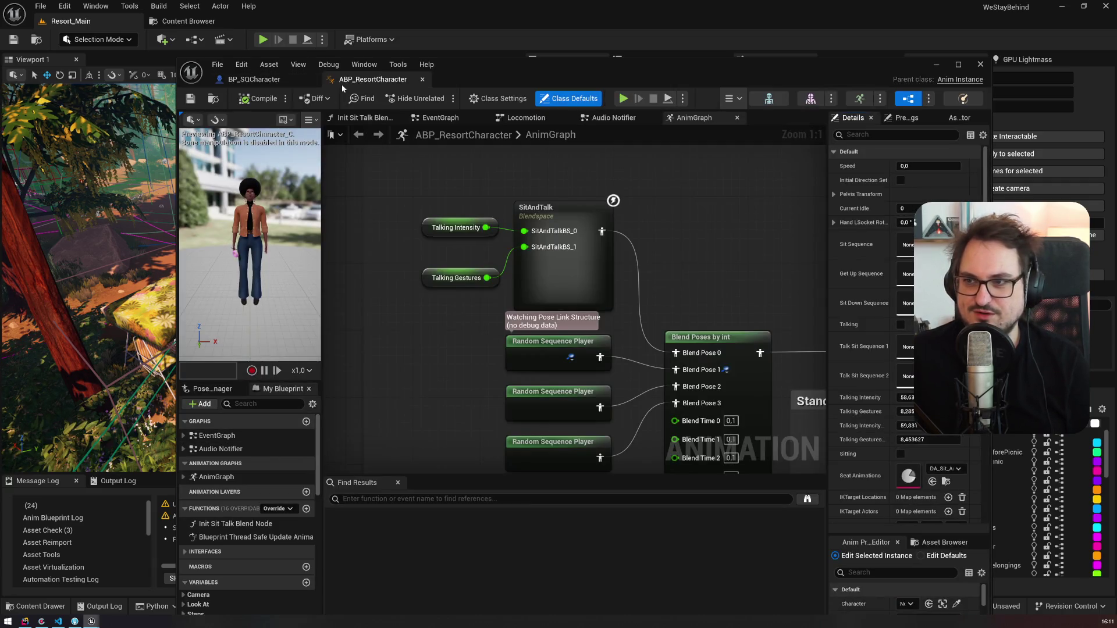
Step: Dock both blueprint editors and pan the Audio Notifier graph to the Set Swimming nodes
drag(262, 79, 298, 26)
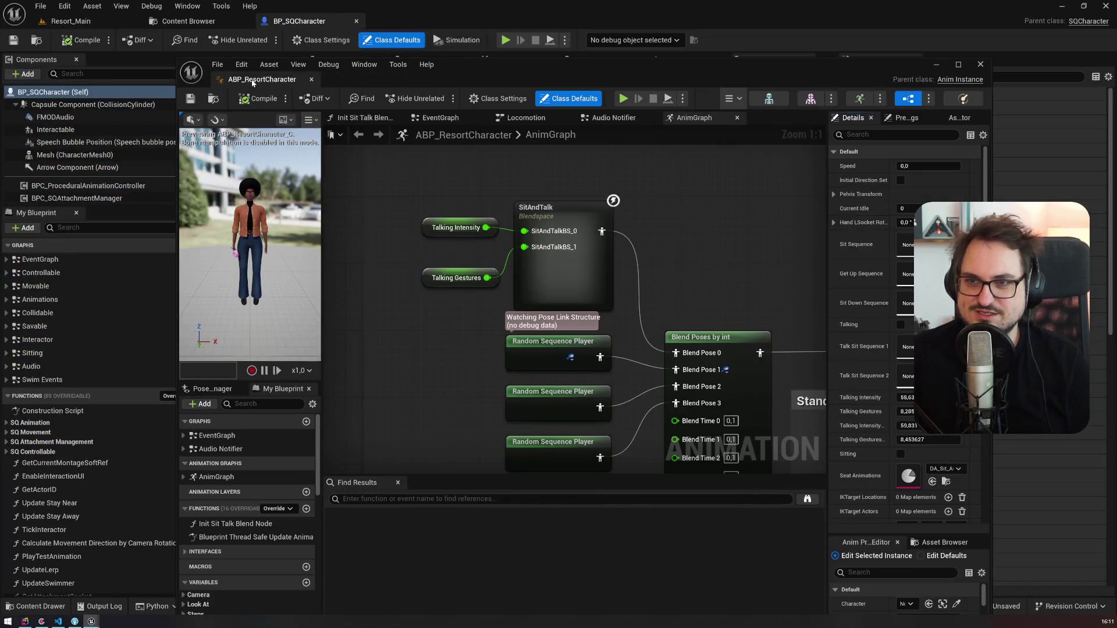
drag(254, 81, 407, 21)
scroll(615, 208, up, 6)
drag(492, 305, 375, 211)
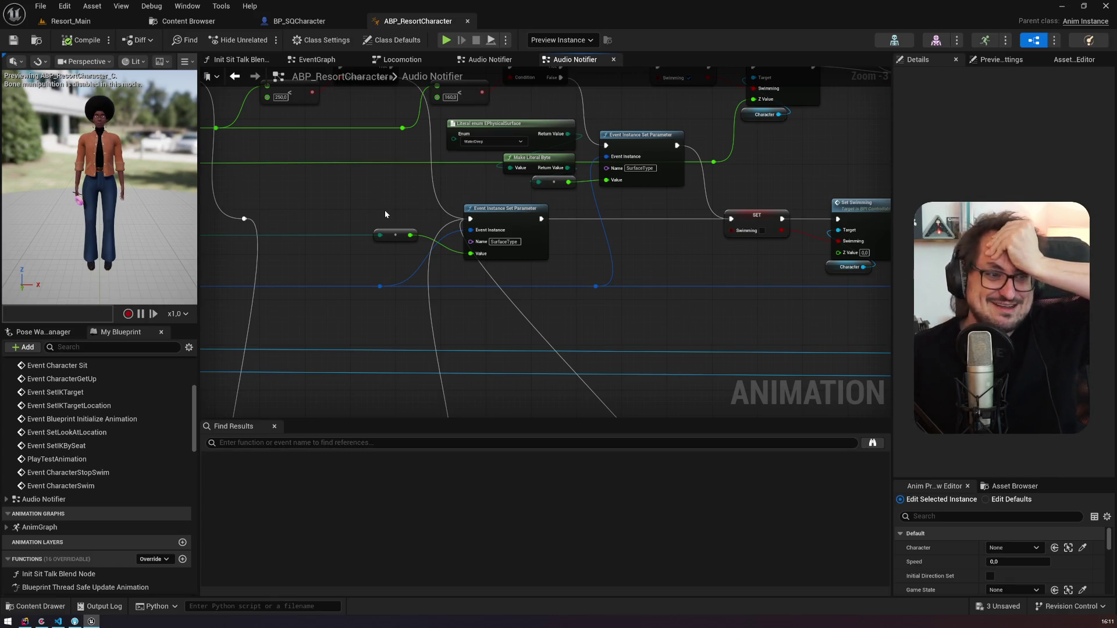
drag(595, 218, 507, 309)
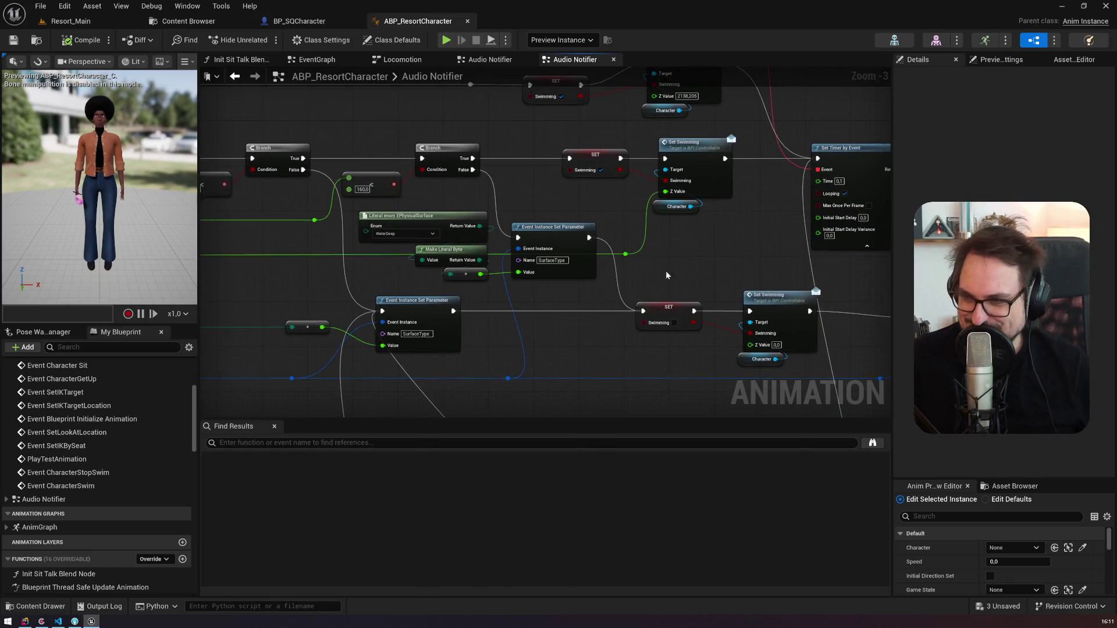
drag(667, 275, 563, 337)
mouse_move(398, 127)
mouse_down()
mouse_move(487, 201)
mouse_move(527, 260)
mouse_up()
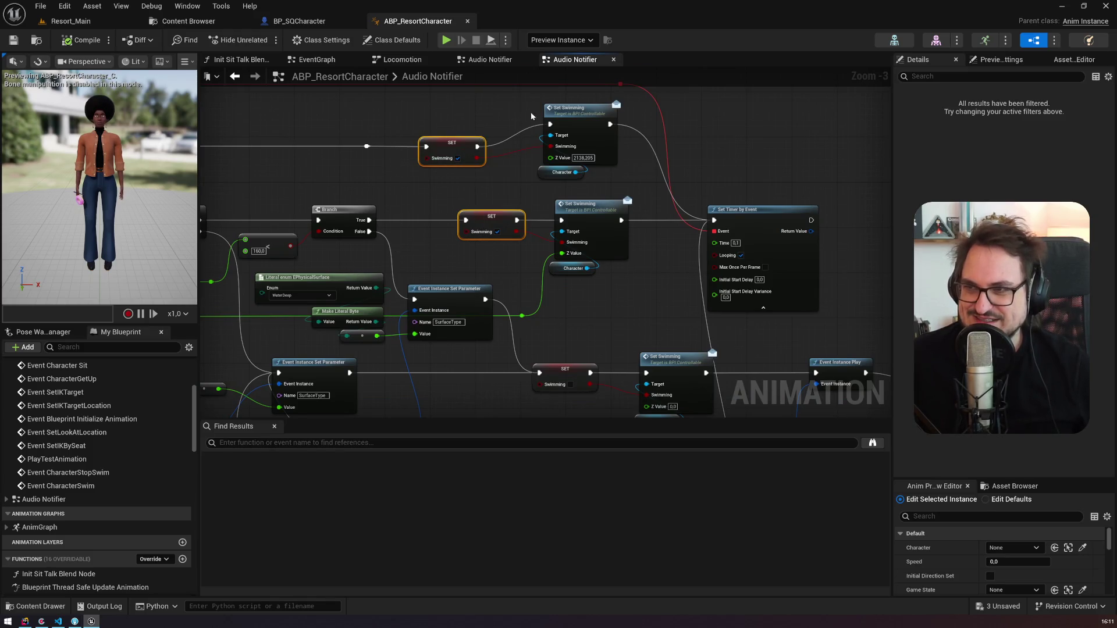
click(571, 110)
Step: Pan past Clear Timer to Line Trace By Channel and its Debug Steps Select node
mouse_move(630, 266)
mouse_down()
mouse_move(696, 215)
mouse_move(406, 194)
mouse_move(749, 178)
mouse_up()
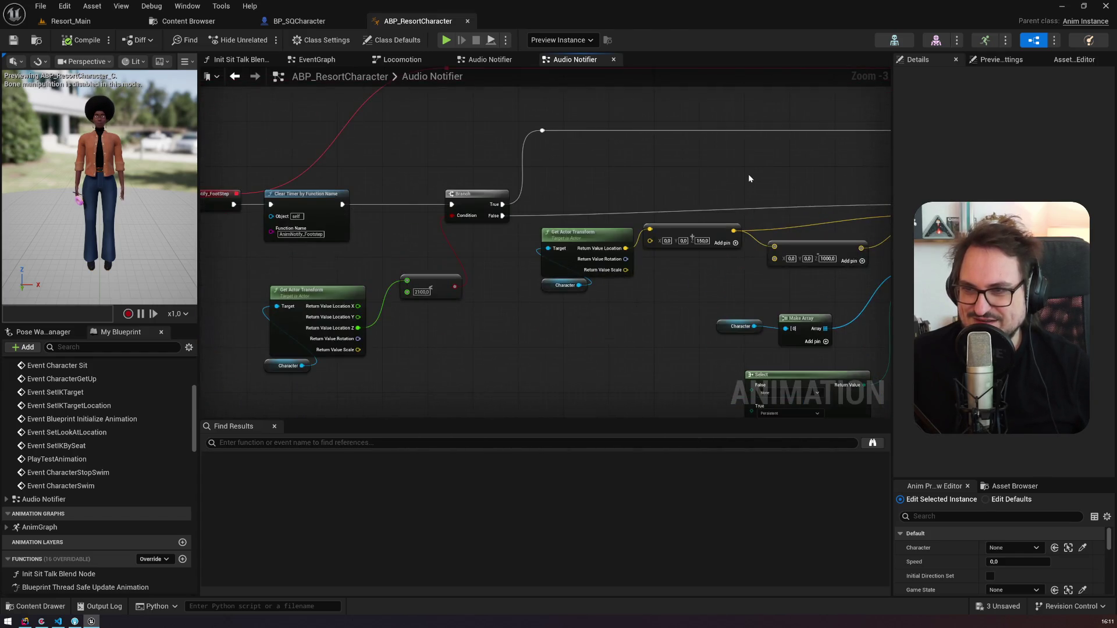
scroll(382, 244, down, 1)
scroll(572, 317, up, 1)
drag(573, 317, 268, 313)
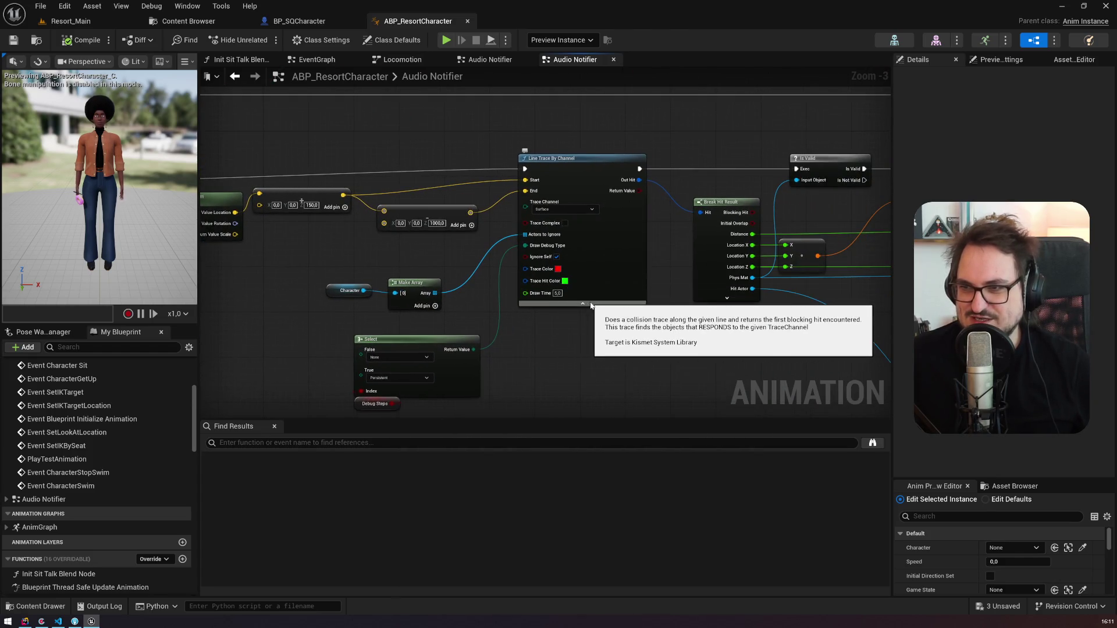
scroll(590, 305, up, 1)
scroll(350, 268, up, 1)
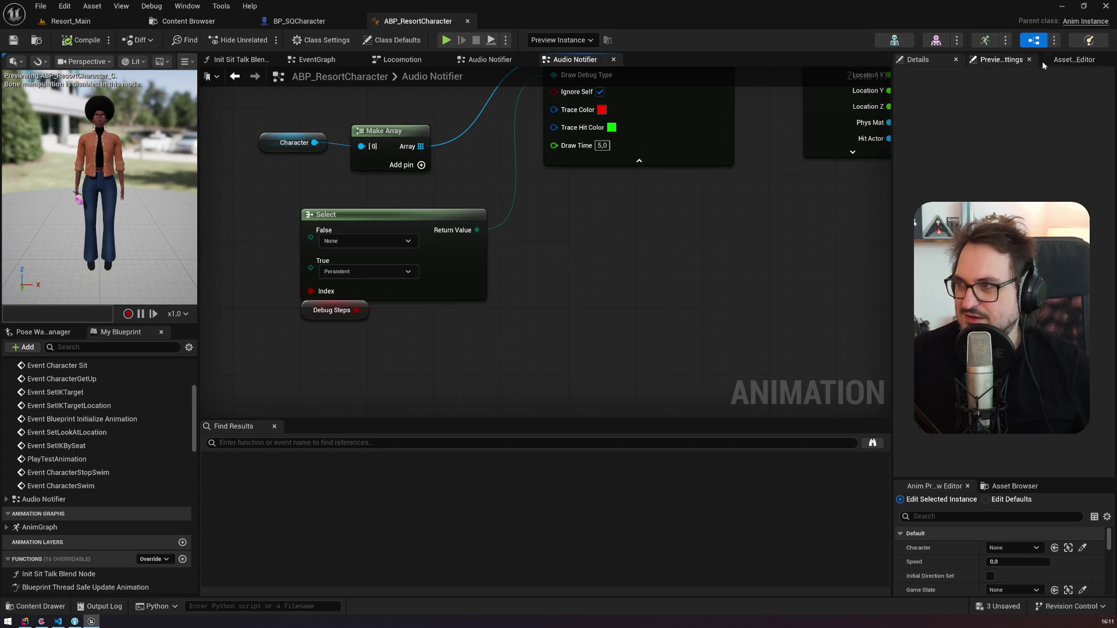
click(1076, 60)
click(924, 60)
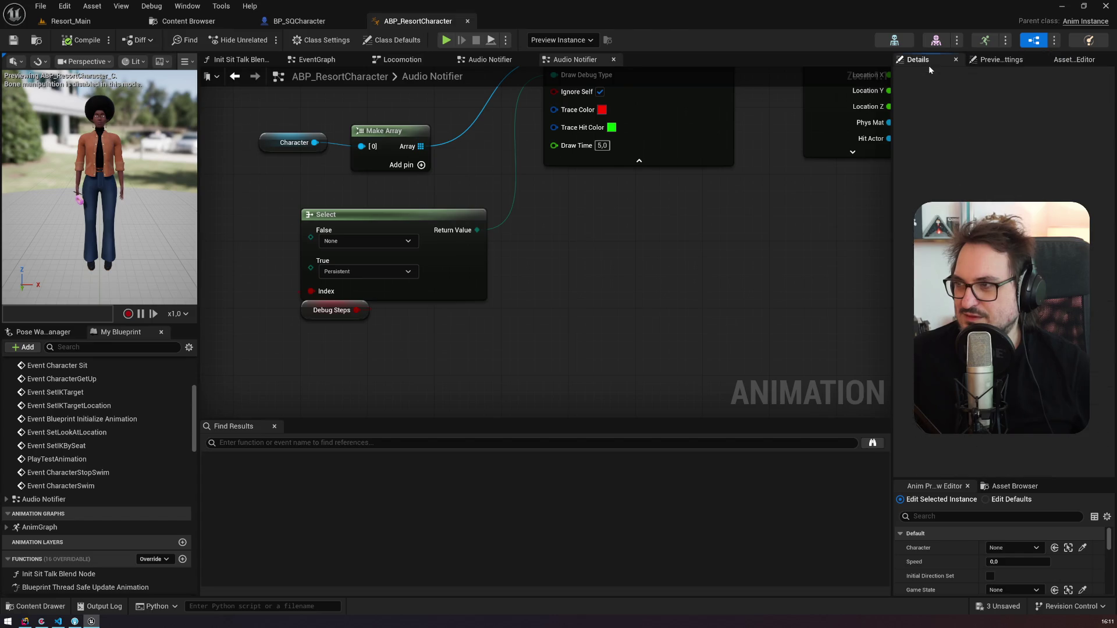
Step: Tick DebugSteps' Default Value, save ABP_ResortCharacter, and go back to the Resort_Main tab
scroll(131, 477, down, 10)
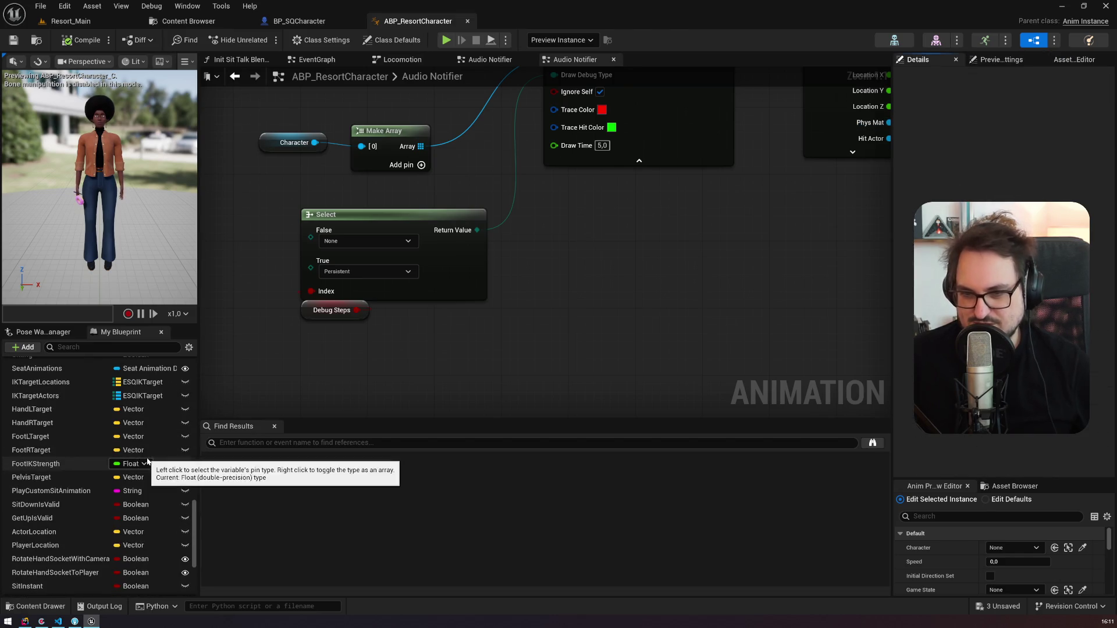
scroll(135, 490, down, 2)
click(331, 310)
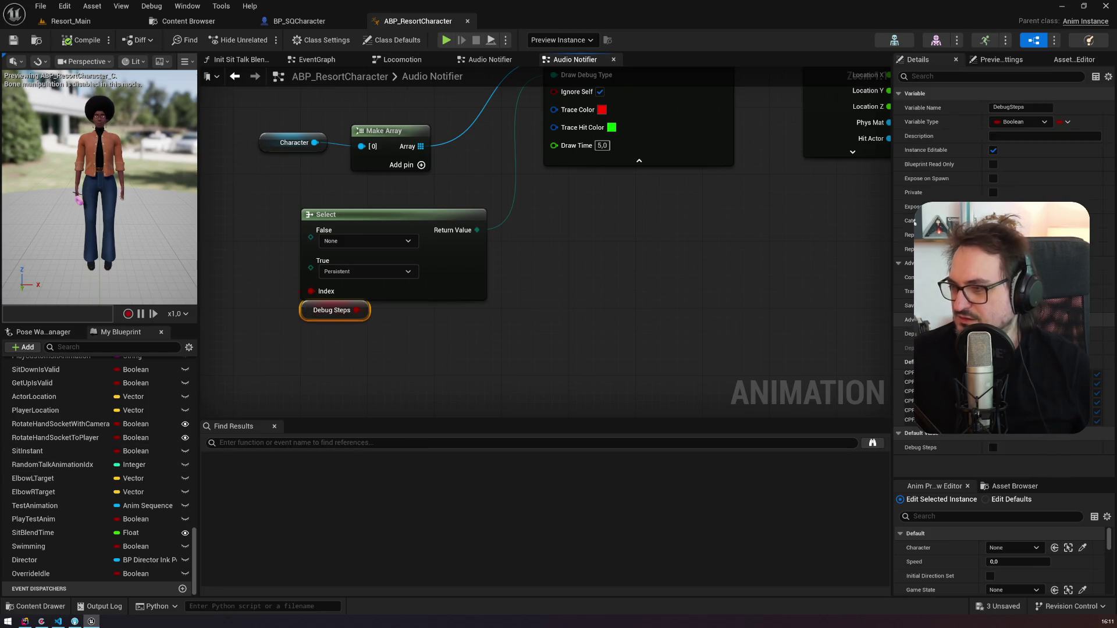
click(993, 448)
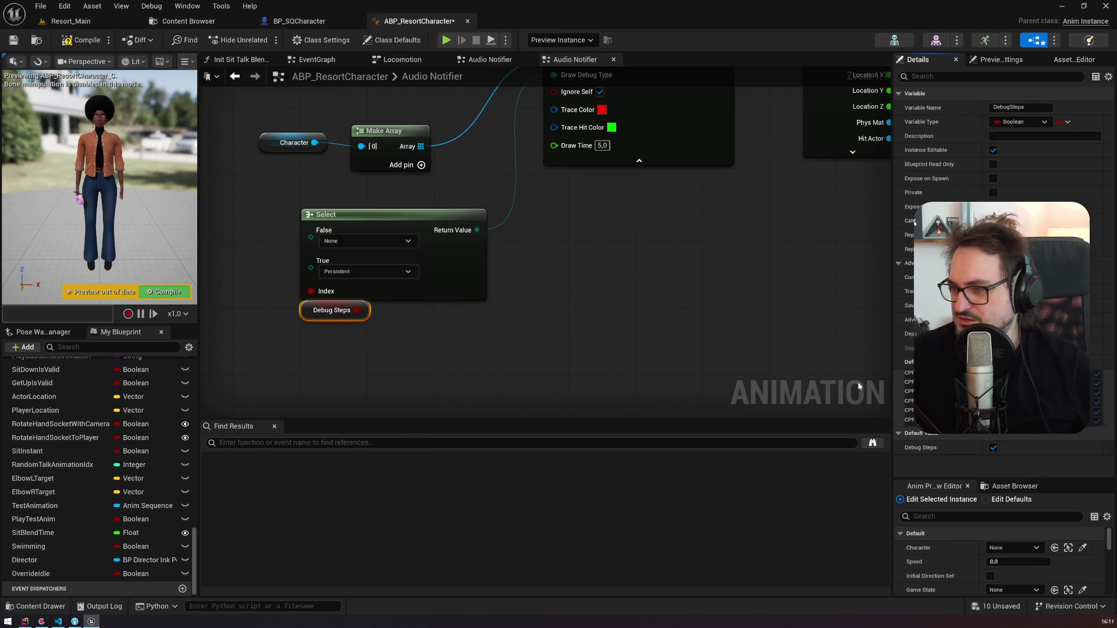
click(14, 42)
click(96, 22)
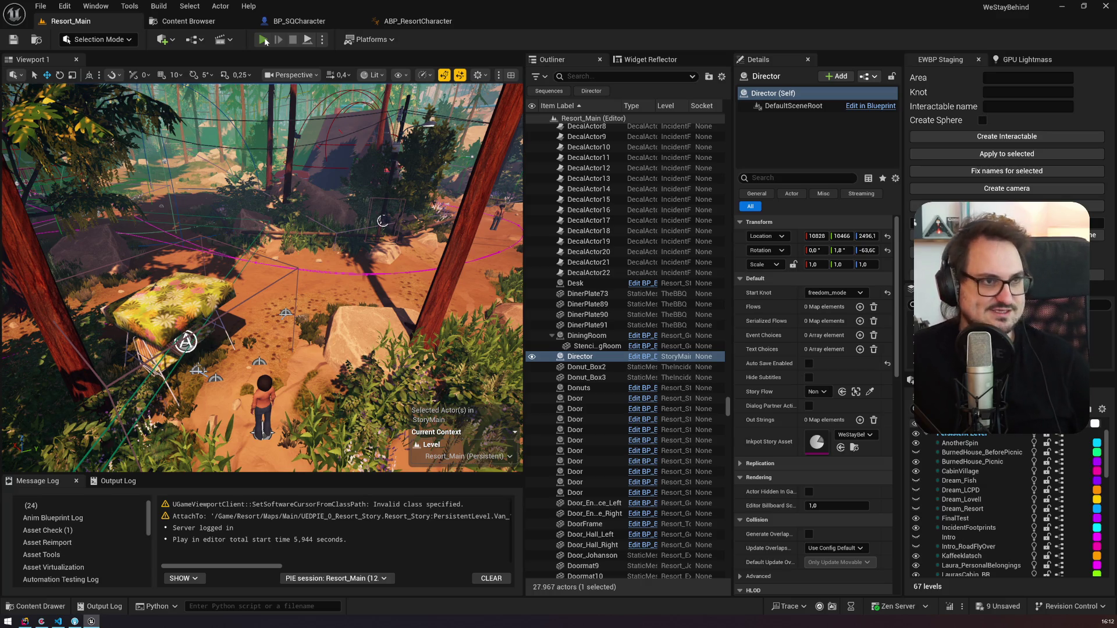
Step: Play Resort_Main and walk the character from the lakeshore into the water with footstep traces shown
click(264, 39)
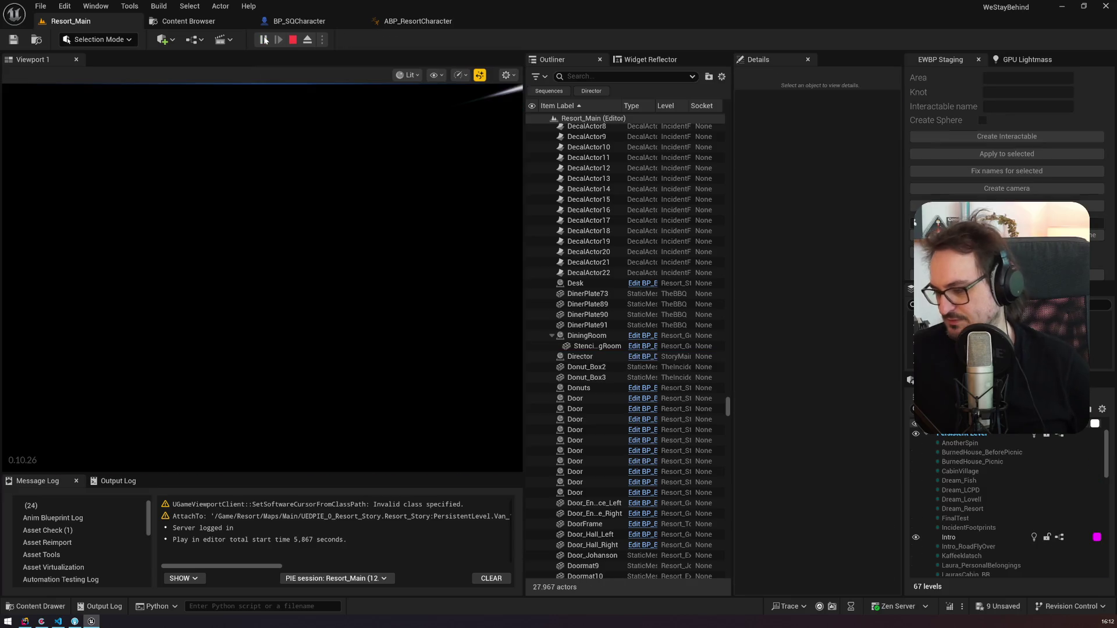
click(312, 211)
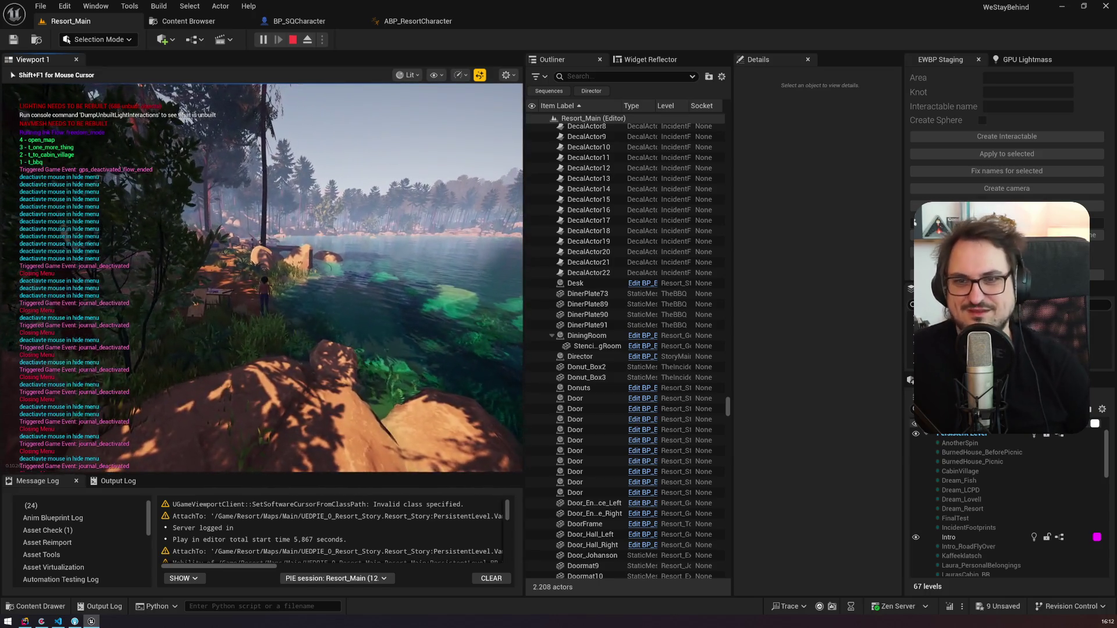
key(w)
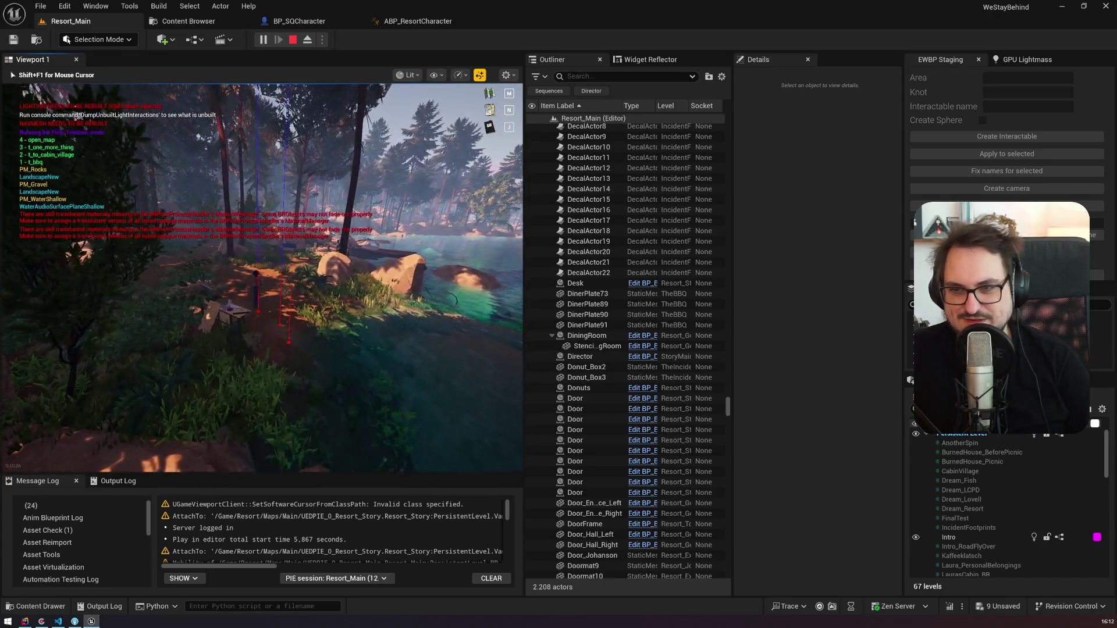
key(w)
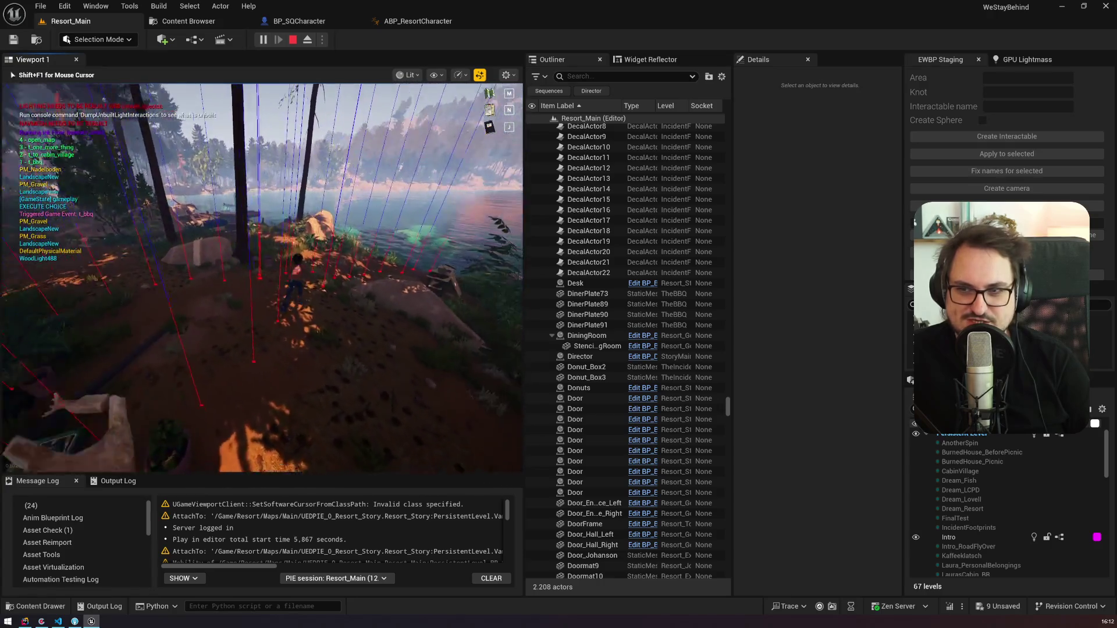
key(w)
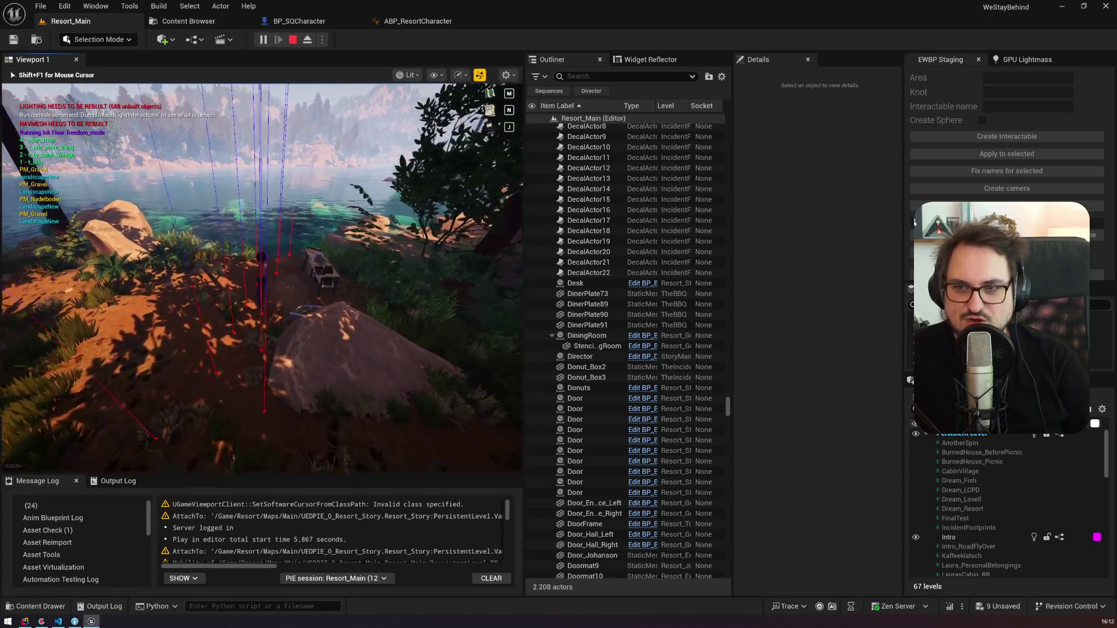
key(a)
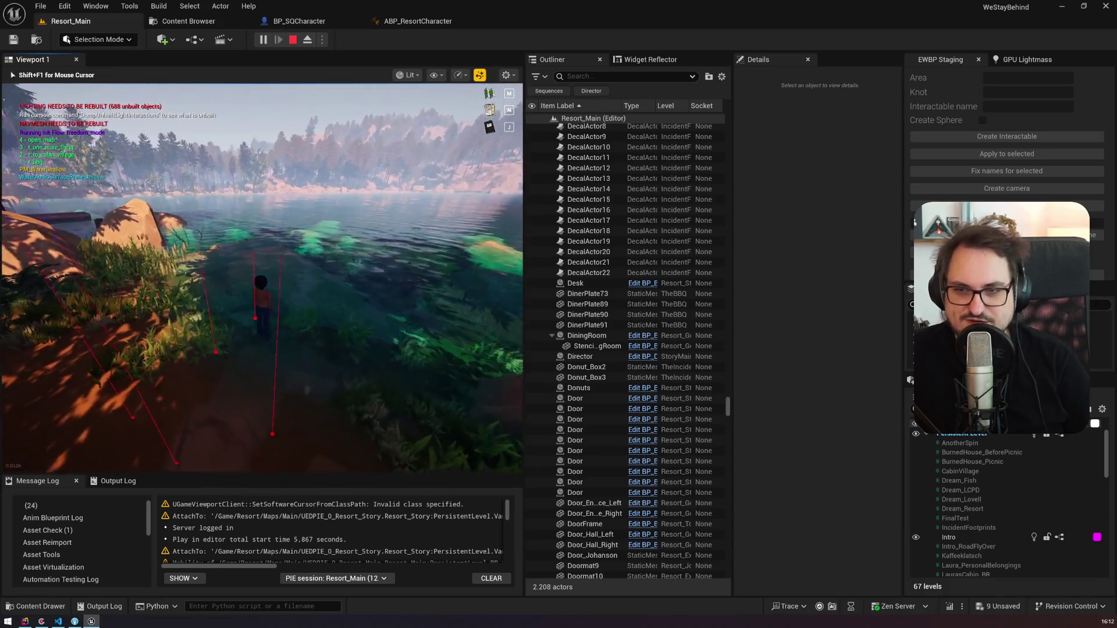
key(a)
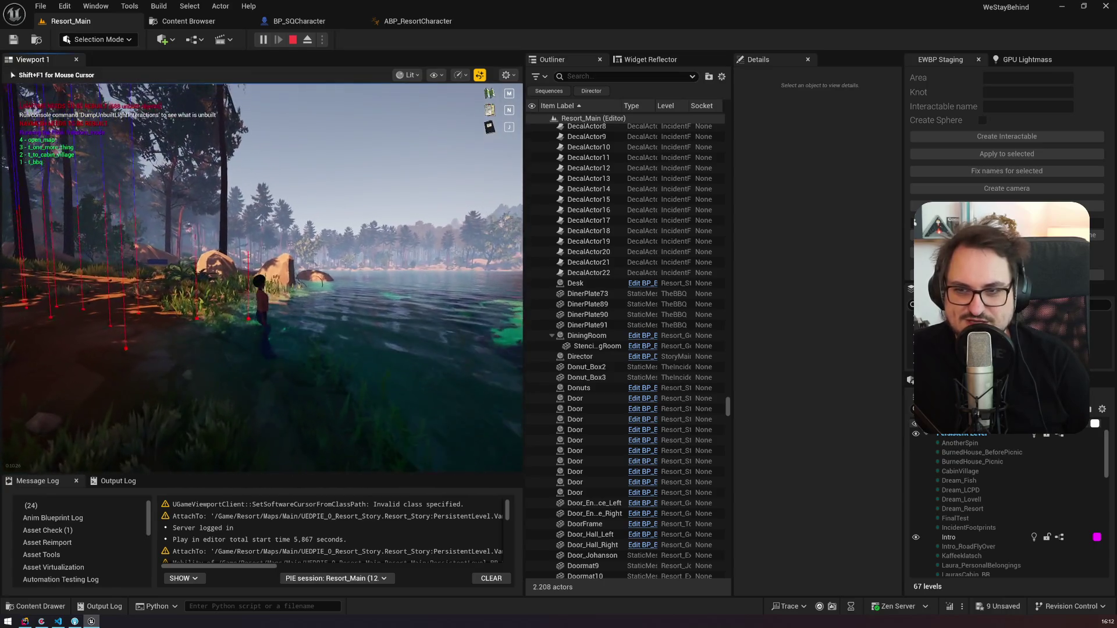
key(a)
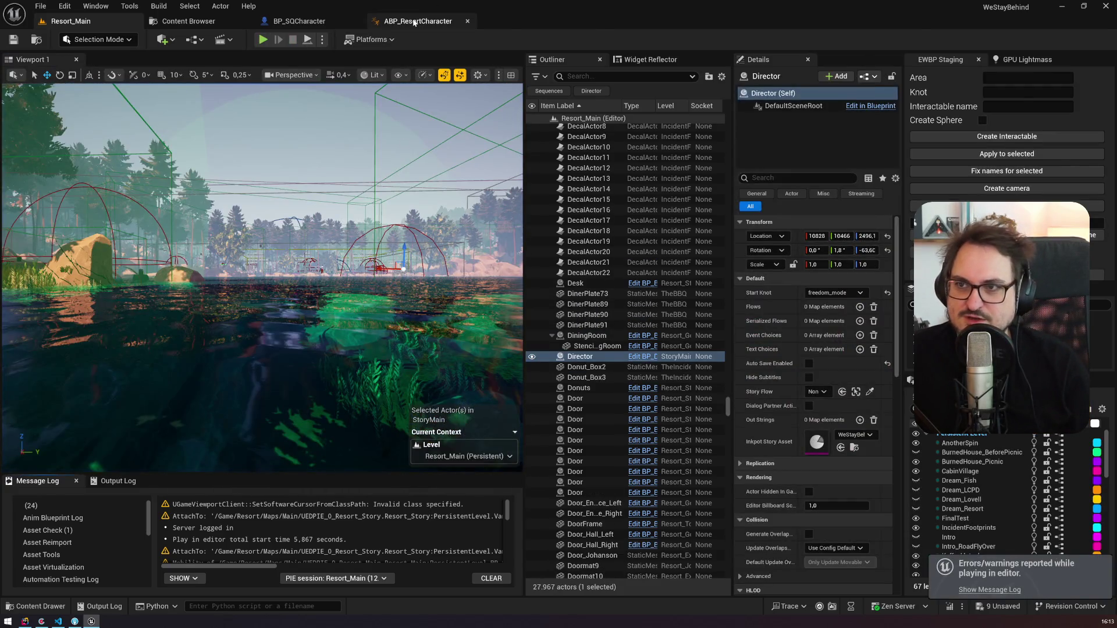
Step: In BP_SQCharacter, filter My Blueprint by 'swim' and open the Swim Events graph
click(417, 21)
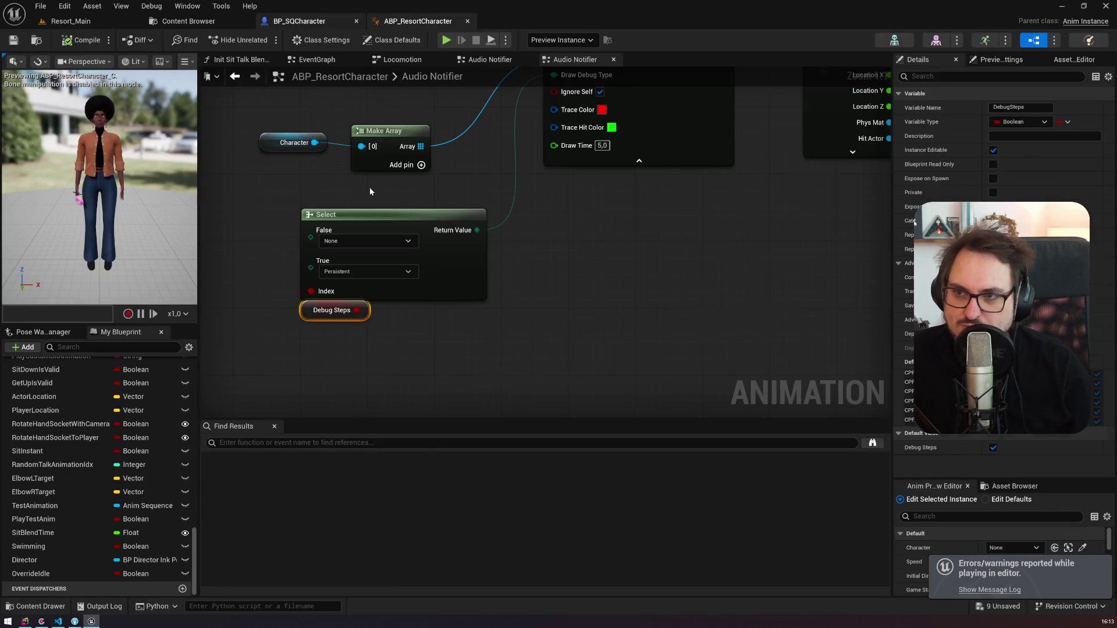
click(299, 21)
click(101, 227)
text(sw)
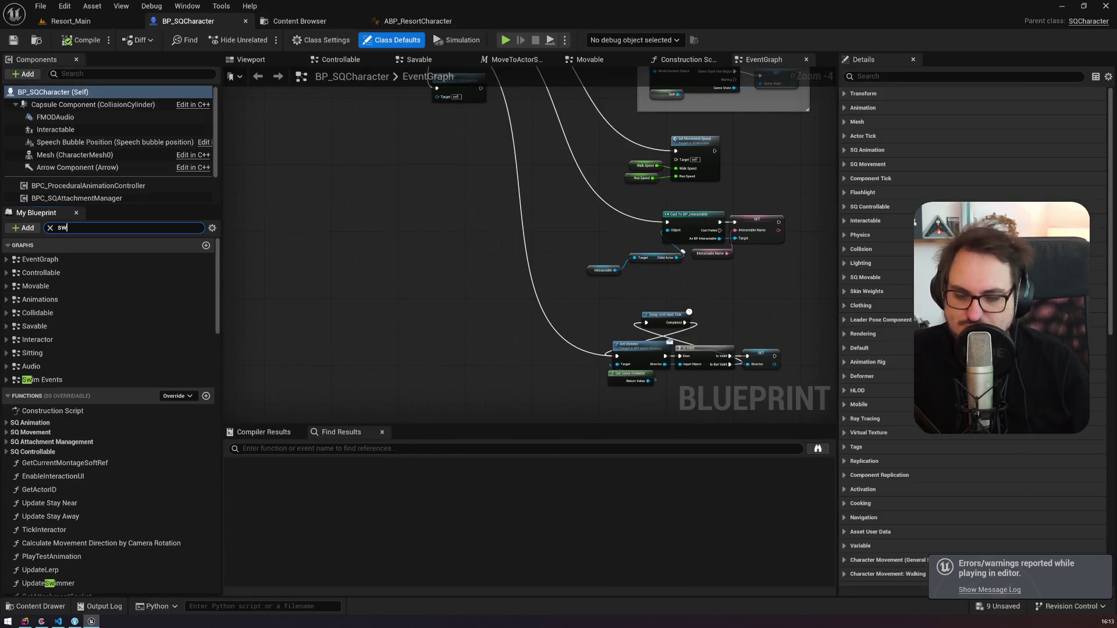
text(im)
double_click(109, 274)
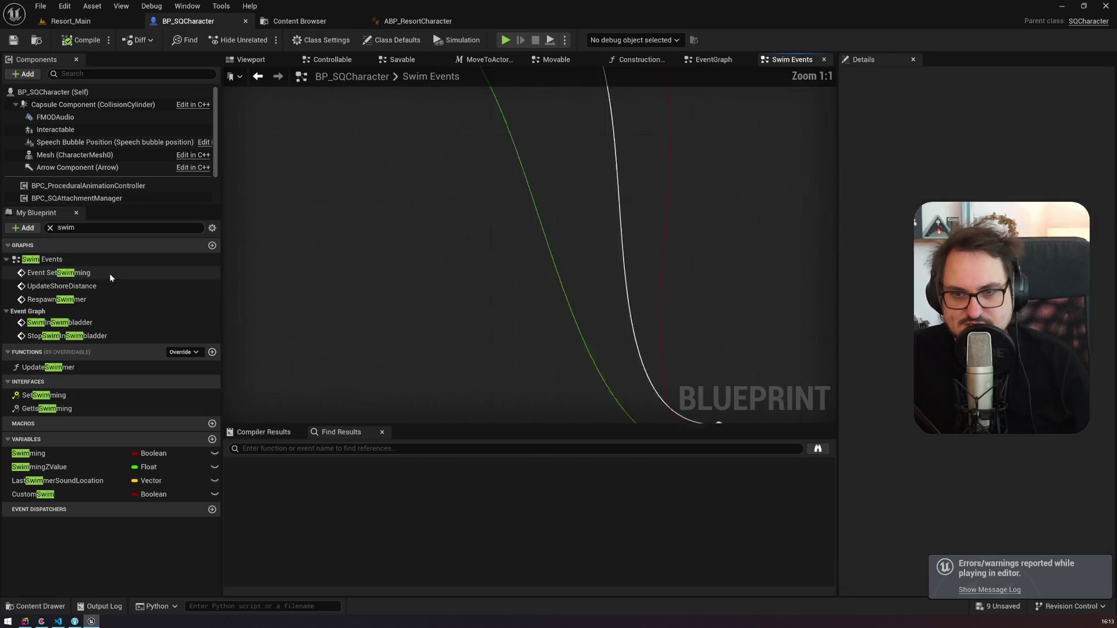
scroll(403, 325, down, 2)
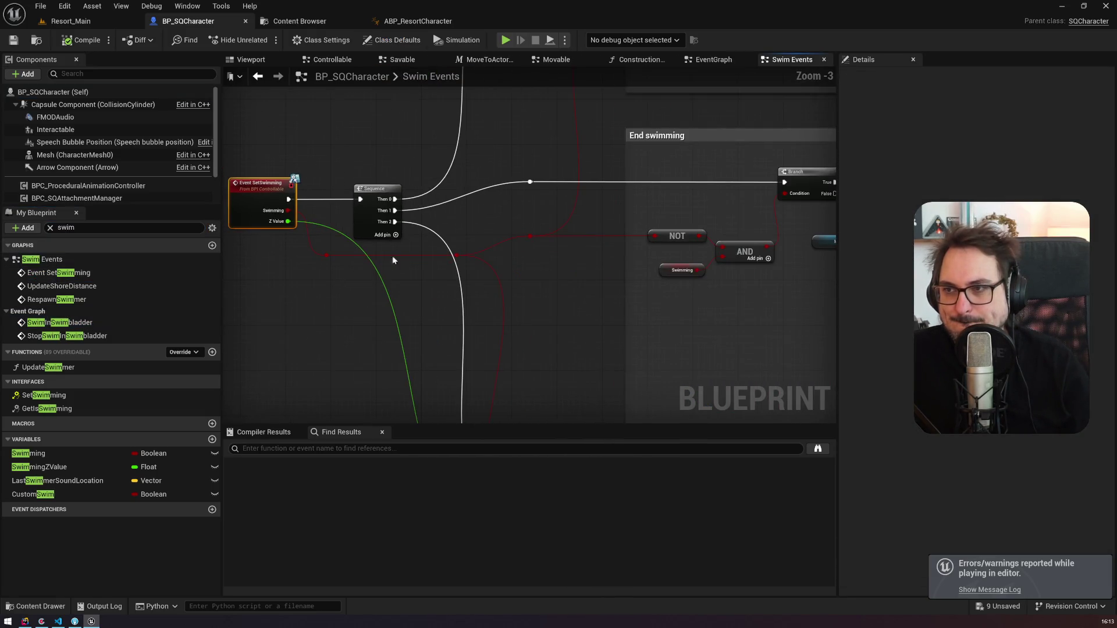
scroll(393, 260, down, 2)
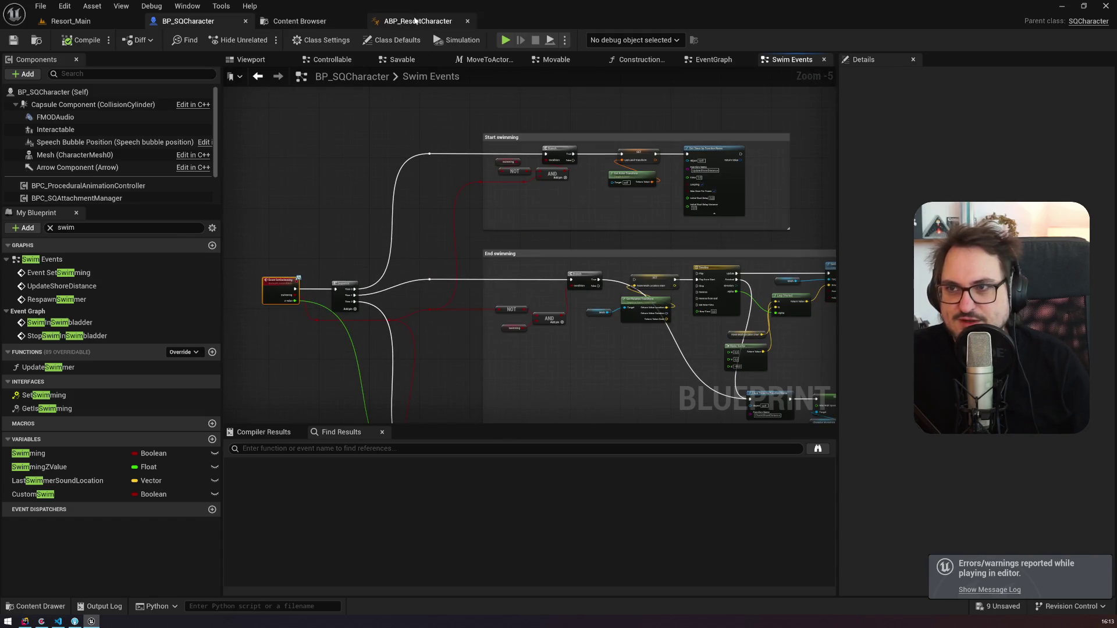
Step: Back in ABP_ResortCharacter, pan to the two Branch nodes and the Set Swimming chain
click(415, 21)
mouse_move(727, 146)
mouse_down()
mouse_move(657, 227)
mouse_move(541, 310)
mouse_up()
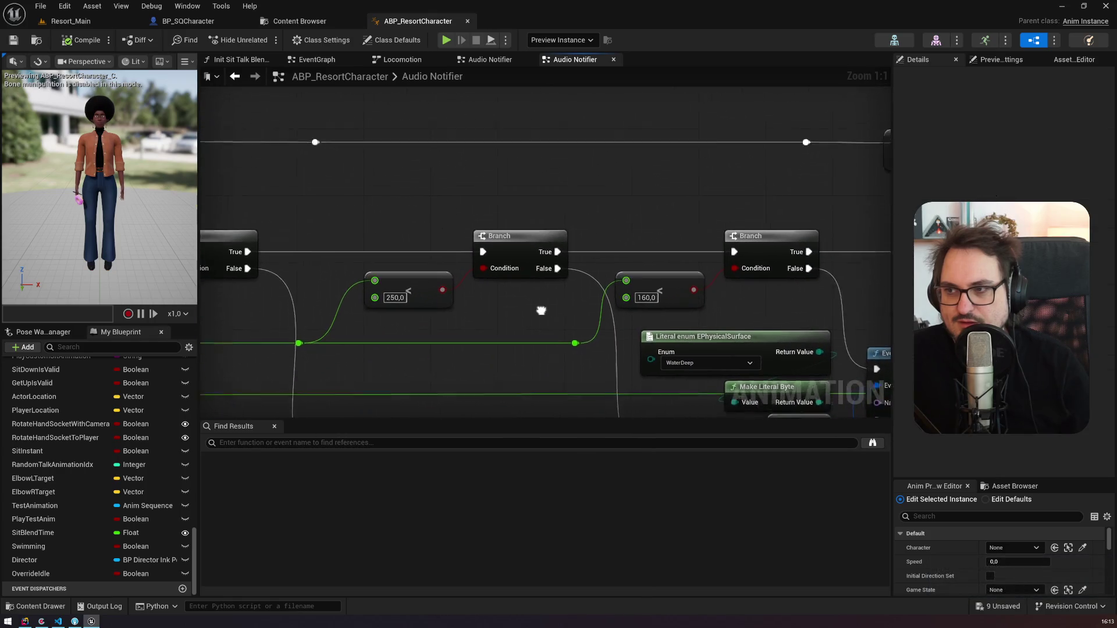
scroll(541, 310, down, 6)
scroll(645, 315, up, 4)
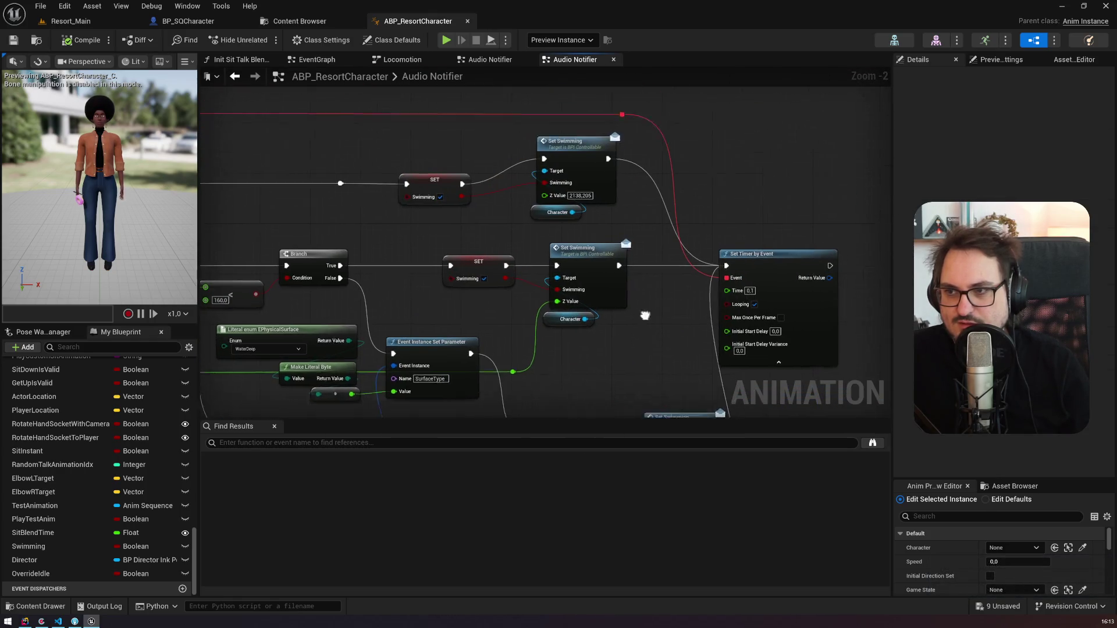
drag(645, 316, 642, 339)
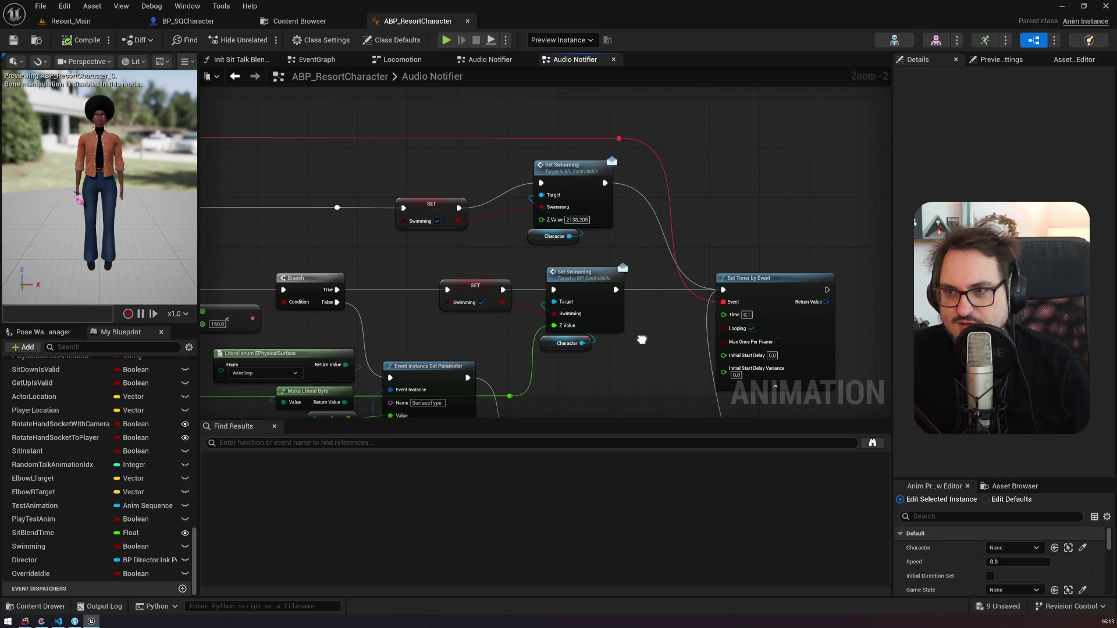
mouse_move(642, 339)
mouse_down()
mouse_move(639, 193)
mouse_move(638, 349)
mouse_up()
scroll(639, 193, down, 1)
click(579, 201)
drag(347, 273, 543, 212)
click(521, 326)
mouse_move(521, 326)
mouse_down()
mouse_move(561, 163)
mouse_move(564, 128)
mouse_move(546, 126)
mouse_move(651, 245)
mouse_move(820, 256)
mouse_move(878, 273)
mouse_move(447, 230)
mouse_up()
scroll(446, 230, down, 1)
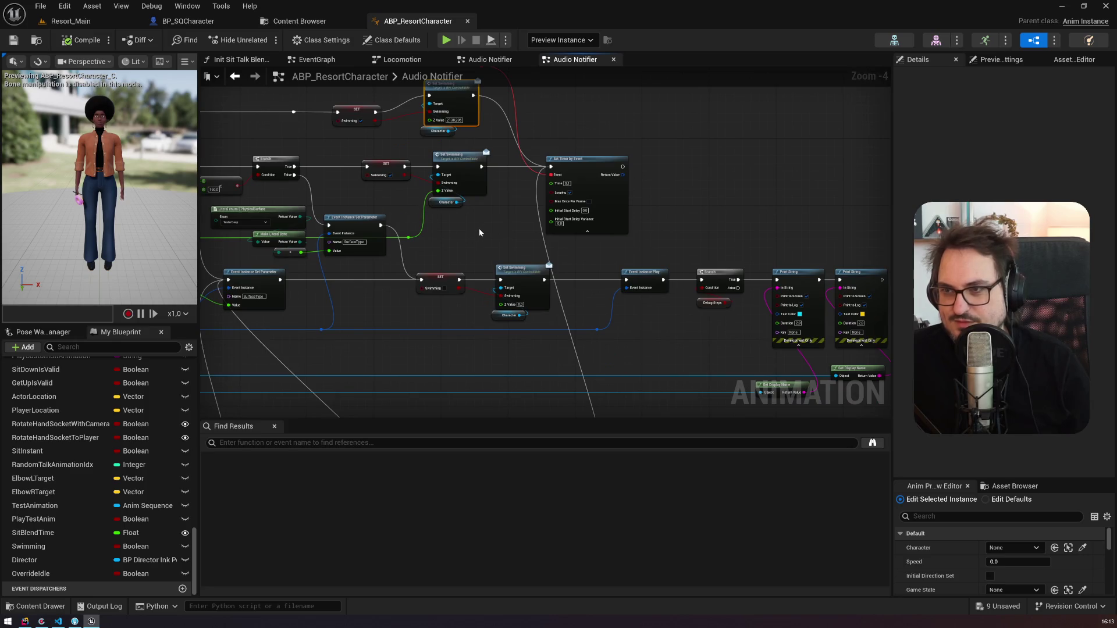
Step: Check the middle and bottom Set Swimming nodes and list the debuggable instances
click(475, 214)
click(520, 323)
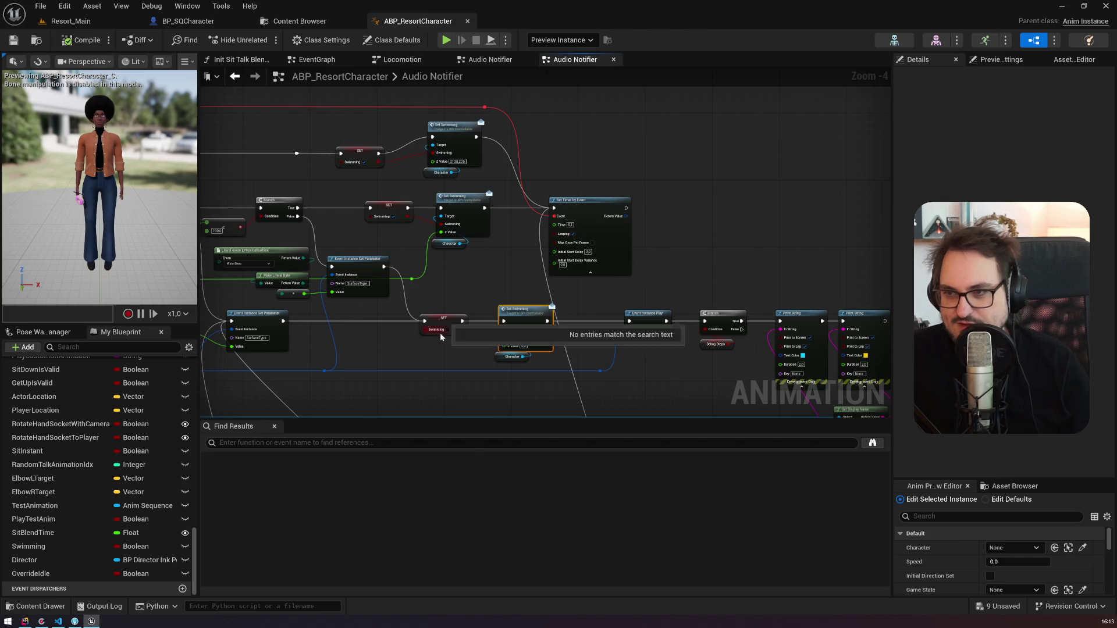
drag(523, 307, 413, 205)
scroll(450, 174, down, 2)
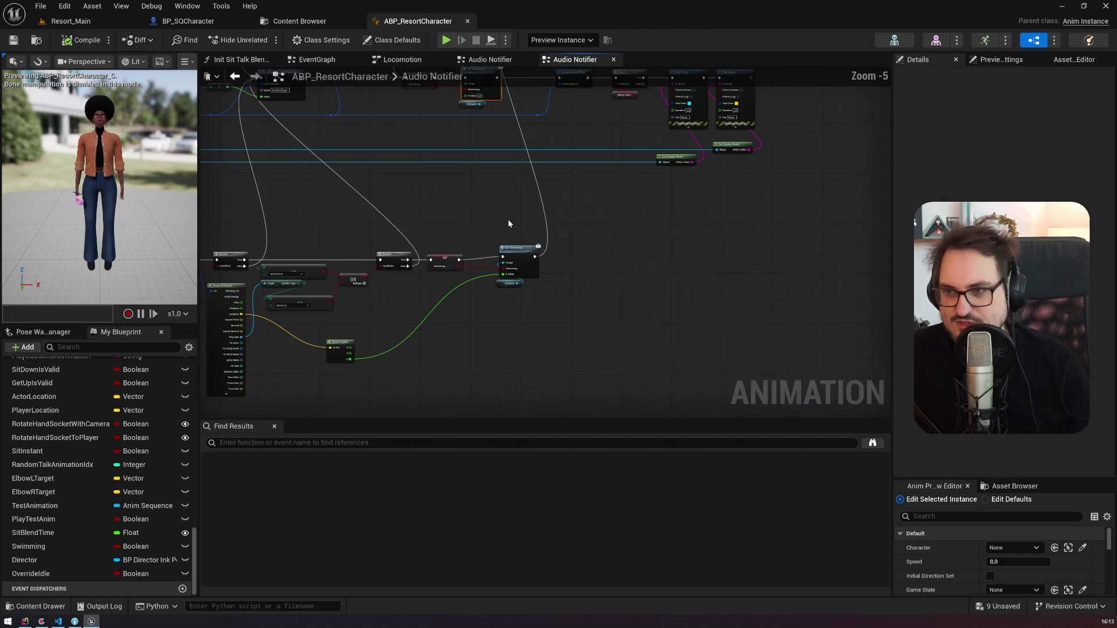
drag(429, 168, 445, 277)
mouse_move(448, 202)
mouse_down()
mouse_move(448, 259)
mouse_move(361, 274)
mouse_move(439, 282)
mouse_up()
click(561, 40)
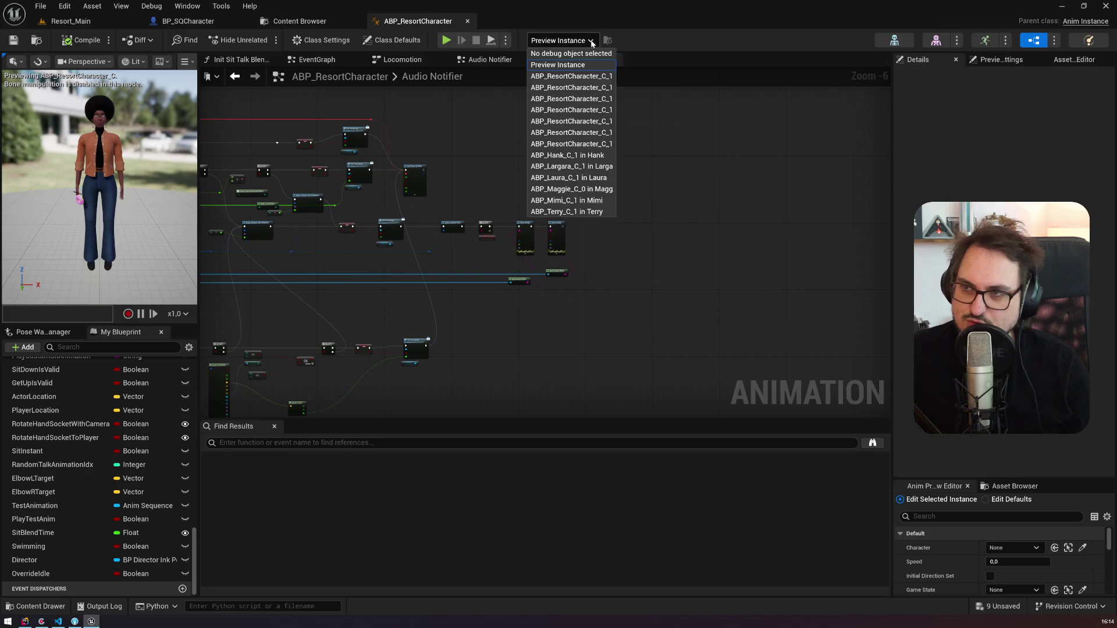
Step: Debug ABP_Laura_C_0 and place the game preview window over the Audio Notifier graph
click(616, 180)
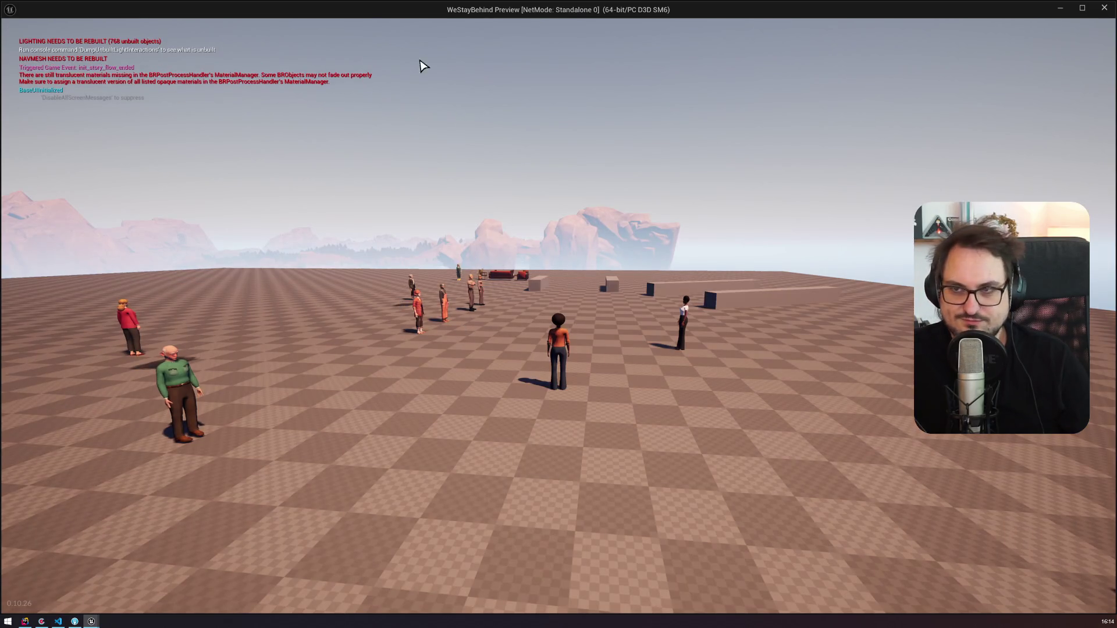
drag(419, 9, 369, 20)
mouse_move(54, 44)
mouse_down()
mouse_move(709, 328)
mouse_move(534, 107)
mouse_up()
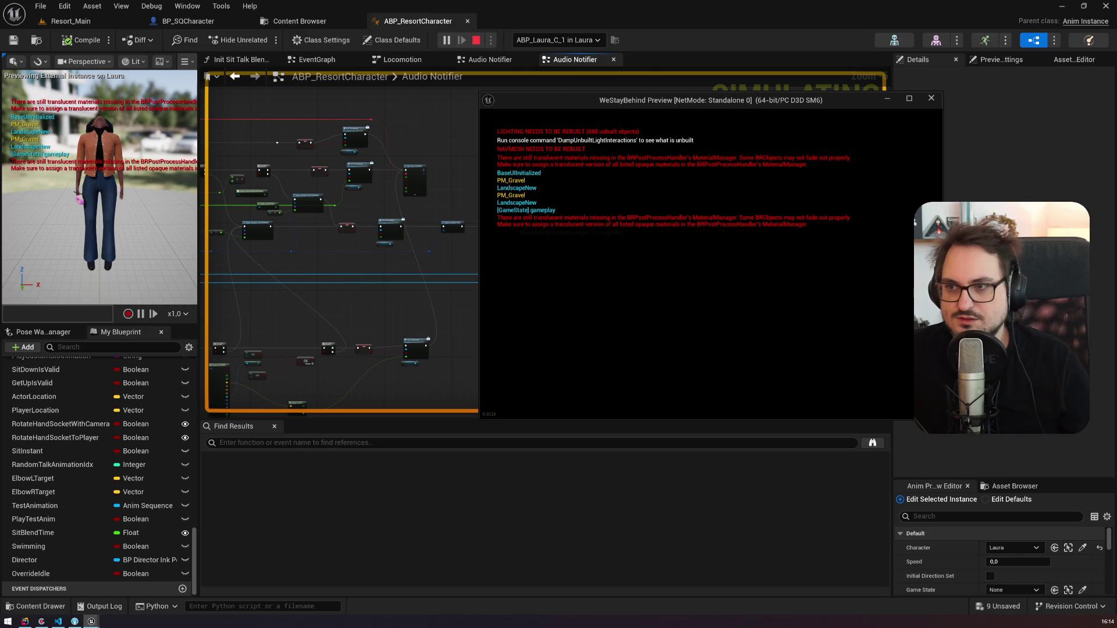
mouse_move(326, 265)
mouse_down()
mouse_move(736, 292)
mouse_move(867, 269)
mouse_up()
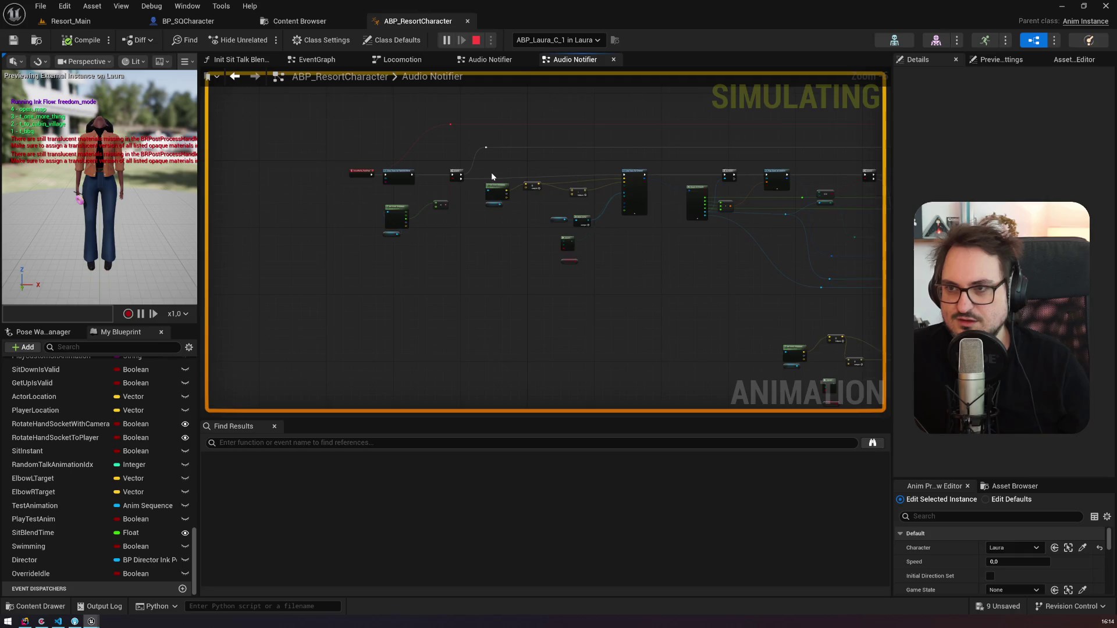
scroll(407, 198, up, 5)
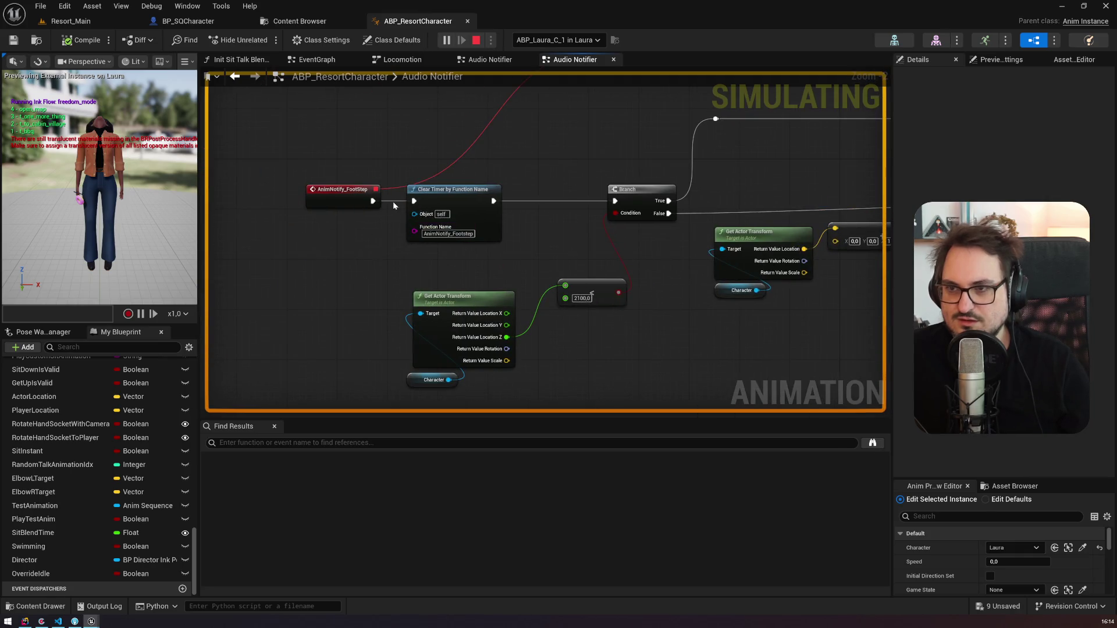
drag(593, 293, 466, 262)
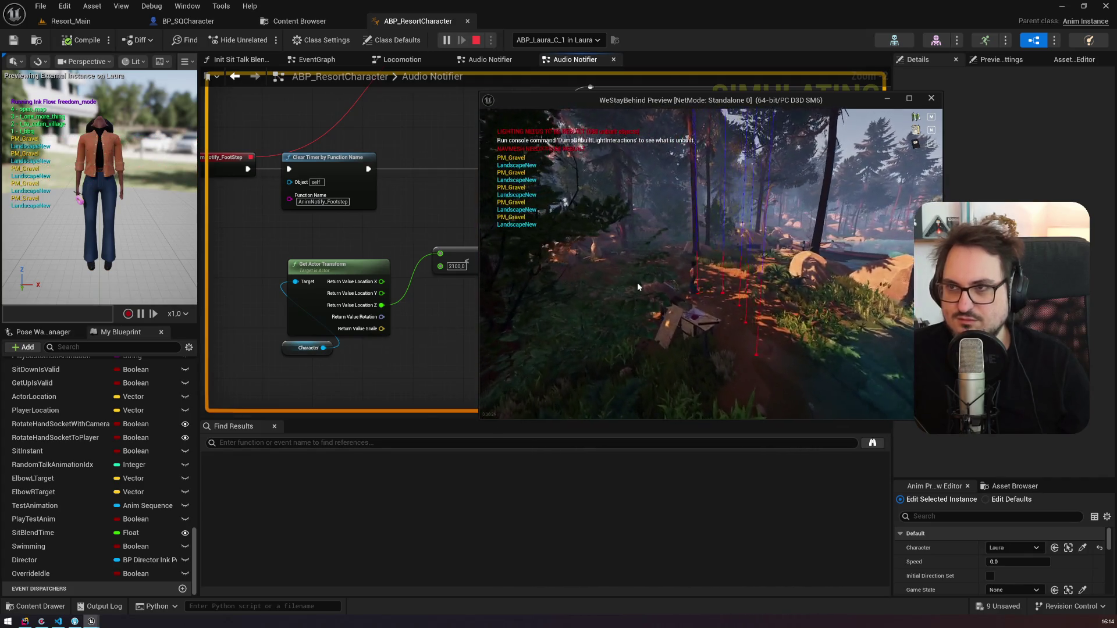
Step: Reselect Laura (spawned), walk her into the lake while watching the graph, then stop
click(555, 39)
click(554, 39)
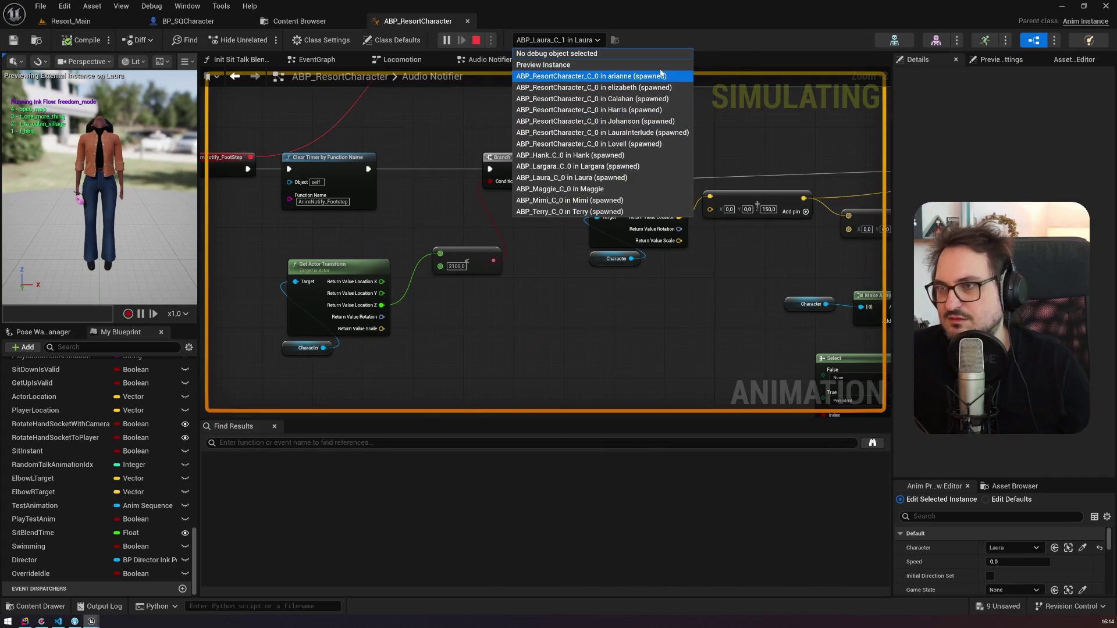
click(650, 180)
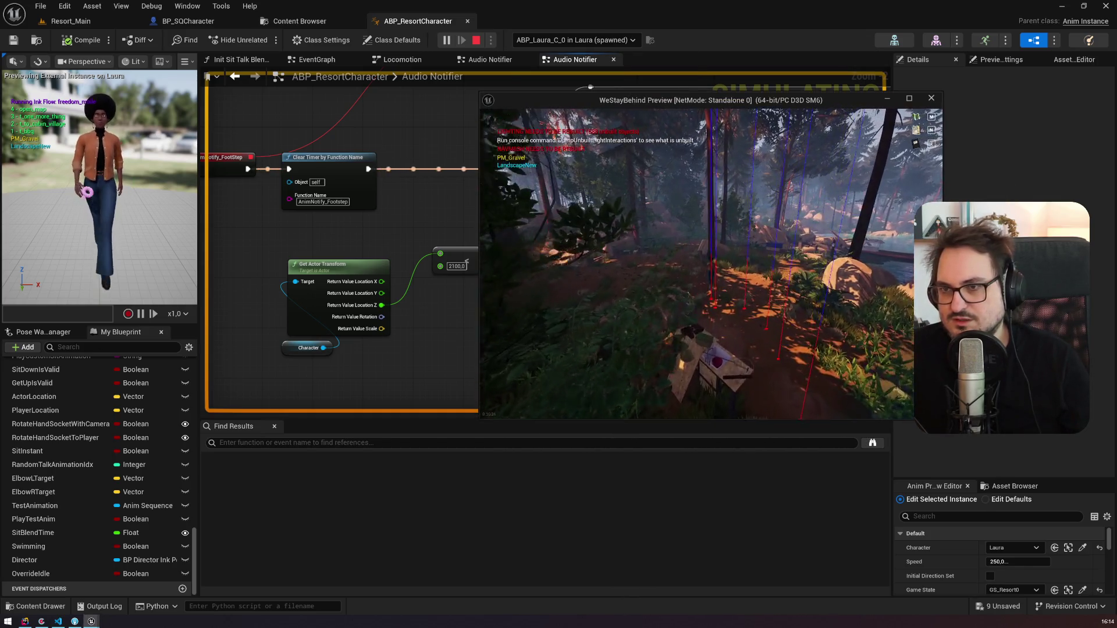
key(alt+Tab)
scroll(542, 257, down, 5)
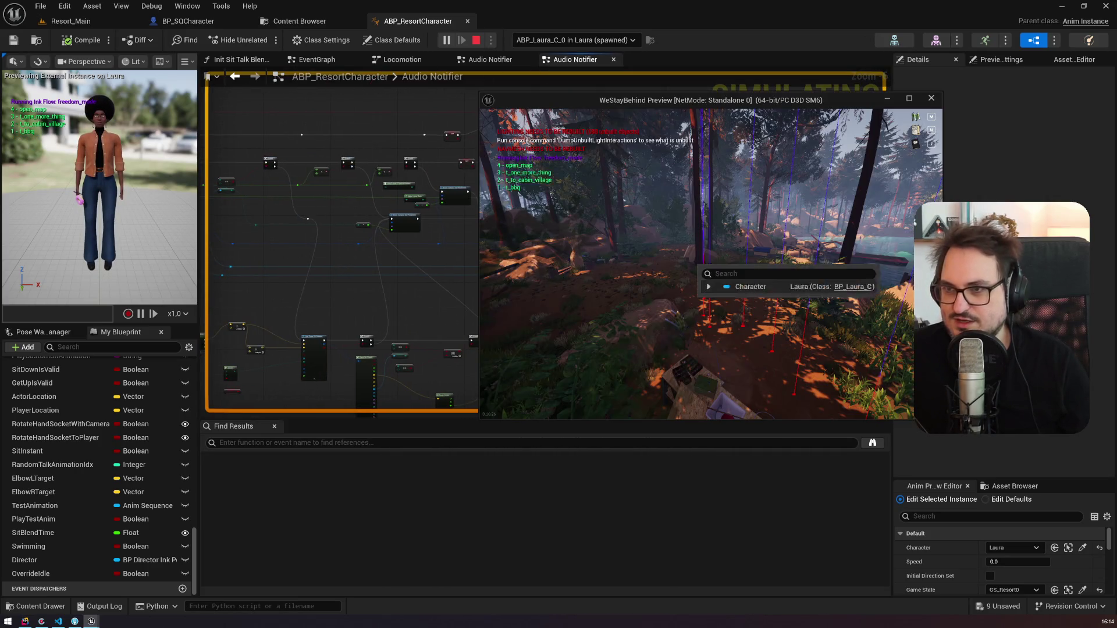
mouse_move(392, 228)
mouse_down()
mouse_move(212, 218)
mouse_move(237, 243)
mouse_up()
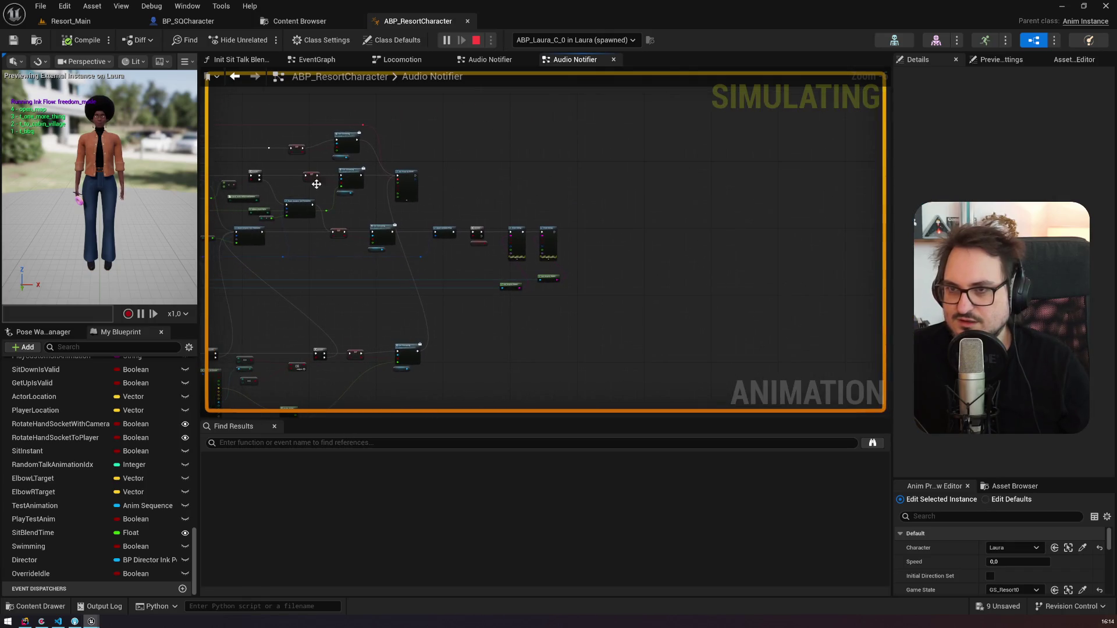
key(alt+Tab)
drag(588, 103, 581, 78)
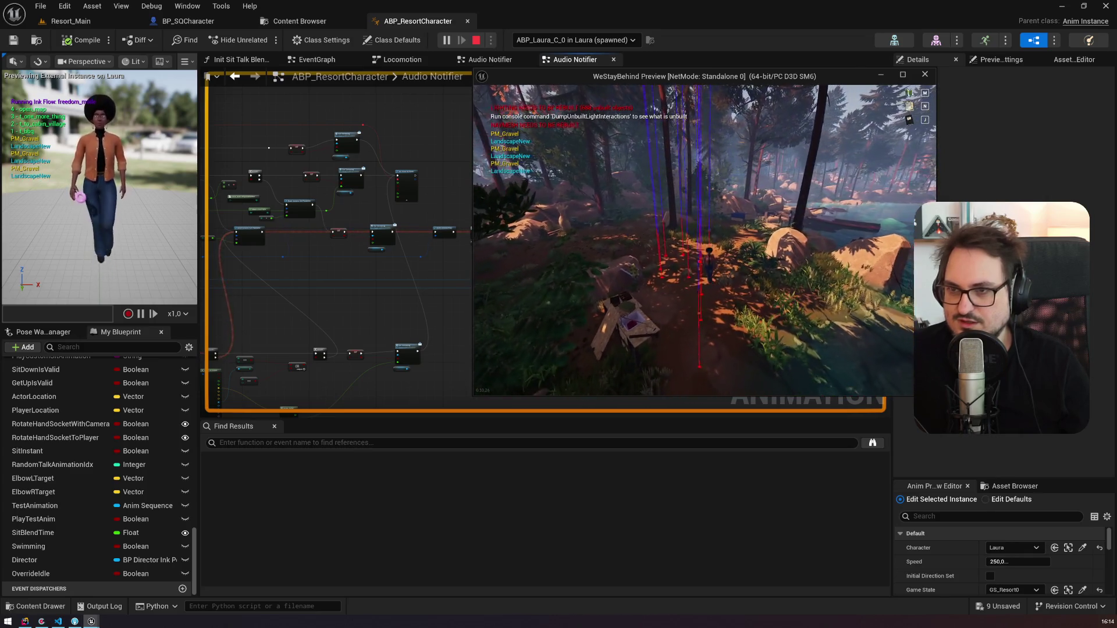
key(w)
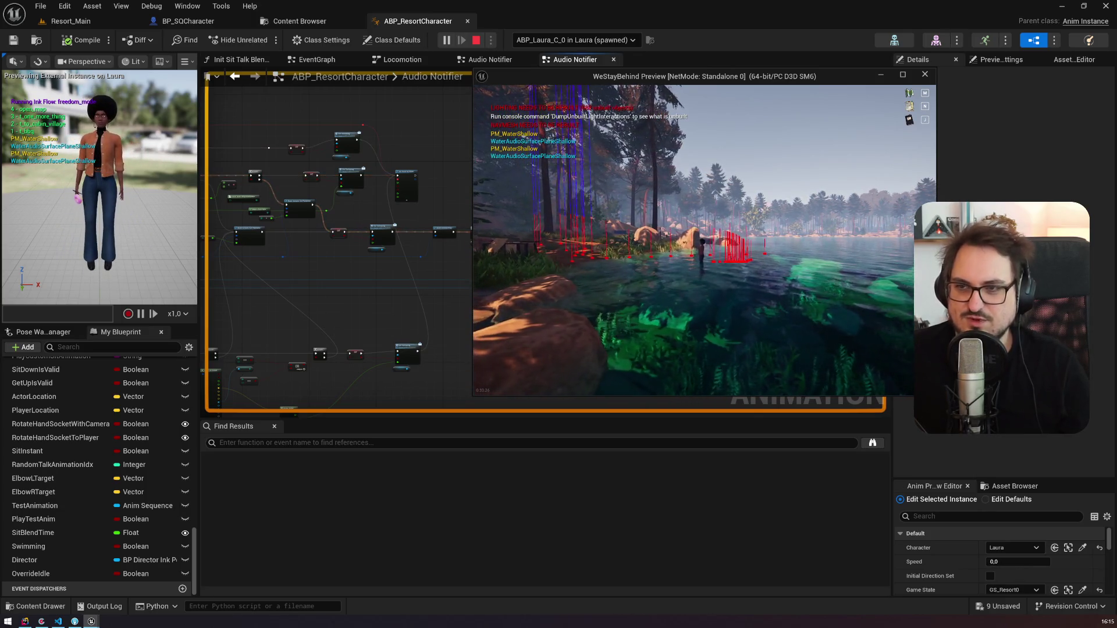
key(alt+Tab)
click(476, 40)
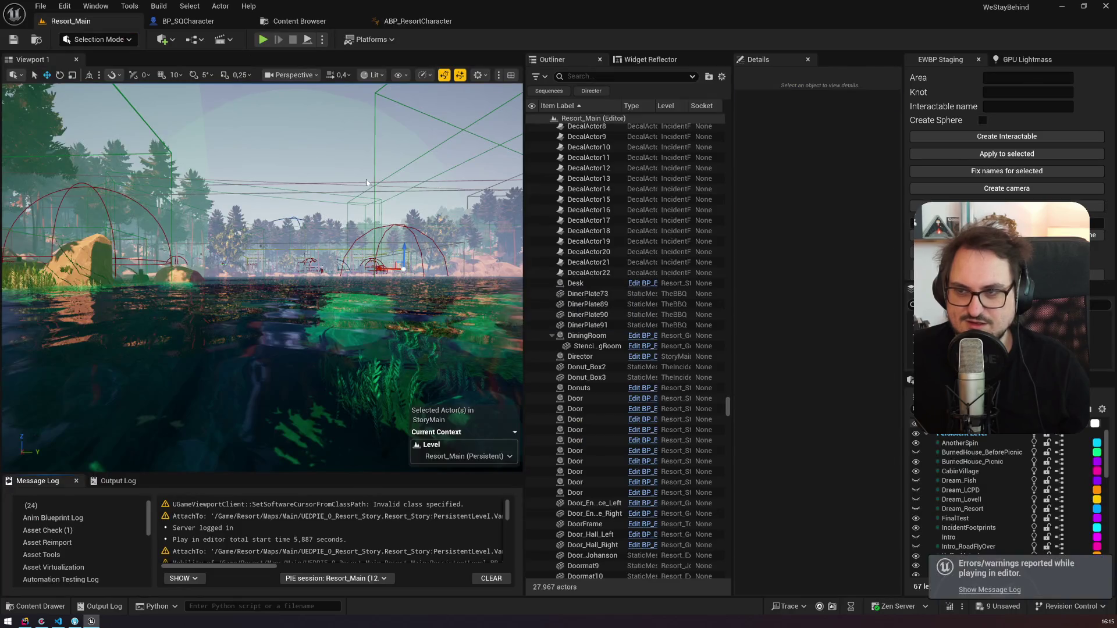
Step: Move the lower SET and Set Swimming nodes up beside the Branch node
click(407, 21)
scroll(462, 204, up, 2)
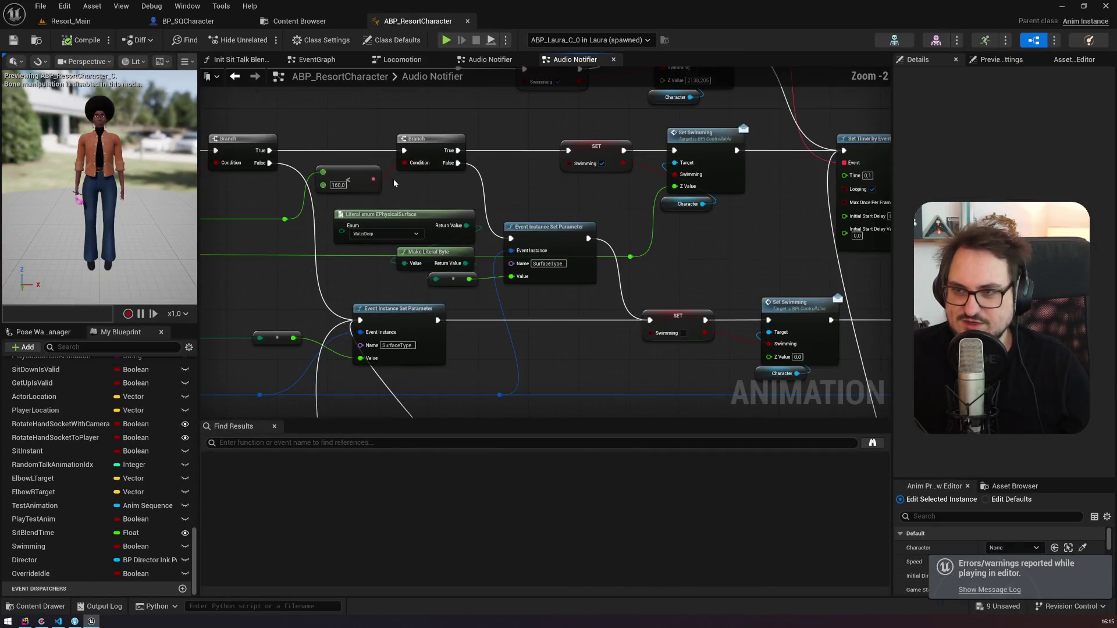
drag(564, 210, 994, 203)
mouse_move(297, 204)
mouse_down()
mouse_move(251, 198)
mouse_move(410, 205)
mouse_up()
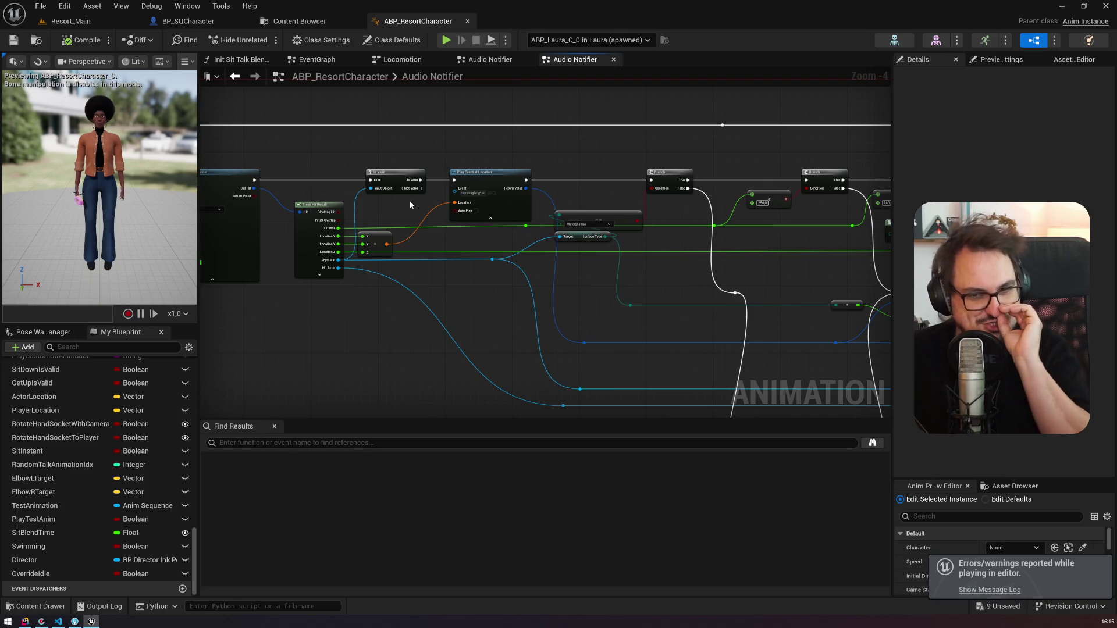
scroll(410, 205, down, 1)
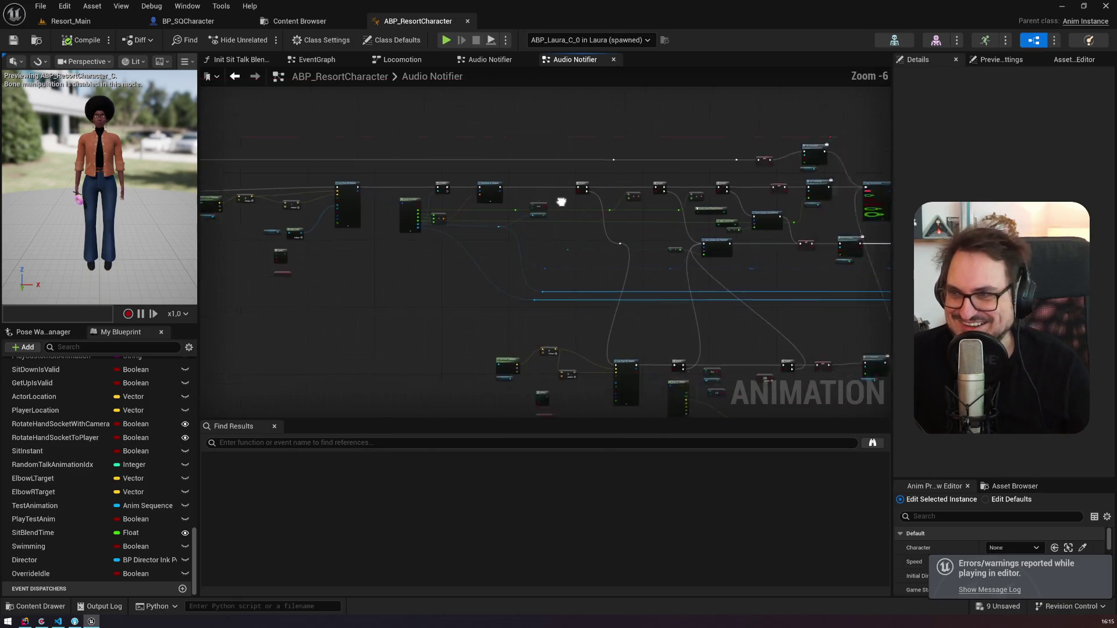
drag(561, 200, 349, 204)
scroll(676, 206, up, 2)
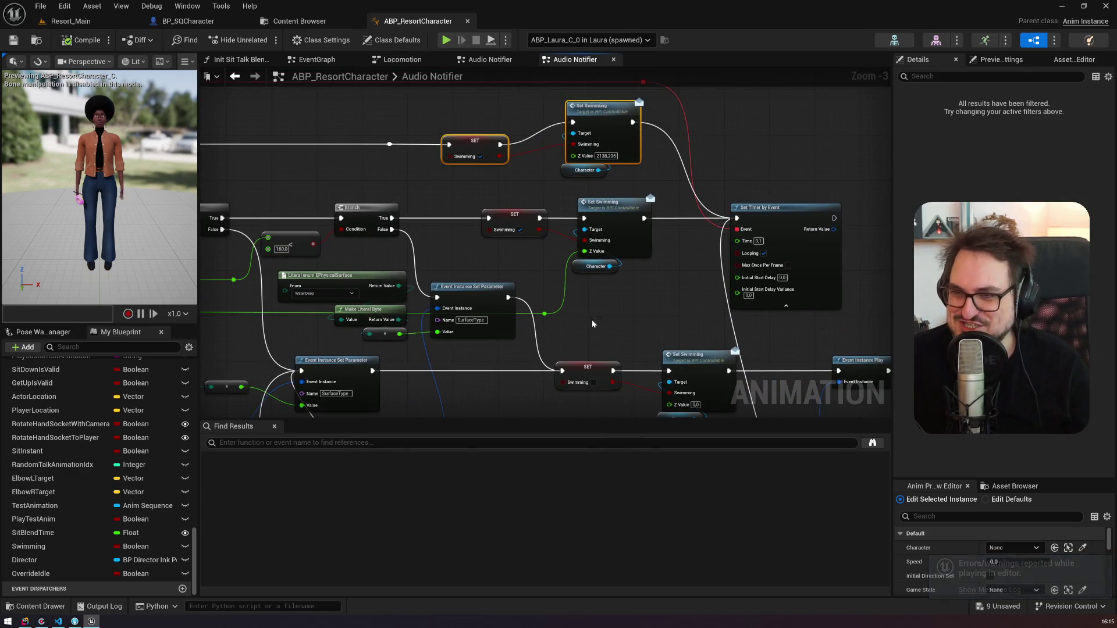
drag(676, 206, 685, 90)
mouse_move(552, 318)
mouse_down()
mouse_move(726, 259)
mouse_move(669, 293)
mouse_move(541, 151)
mouse_up()
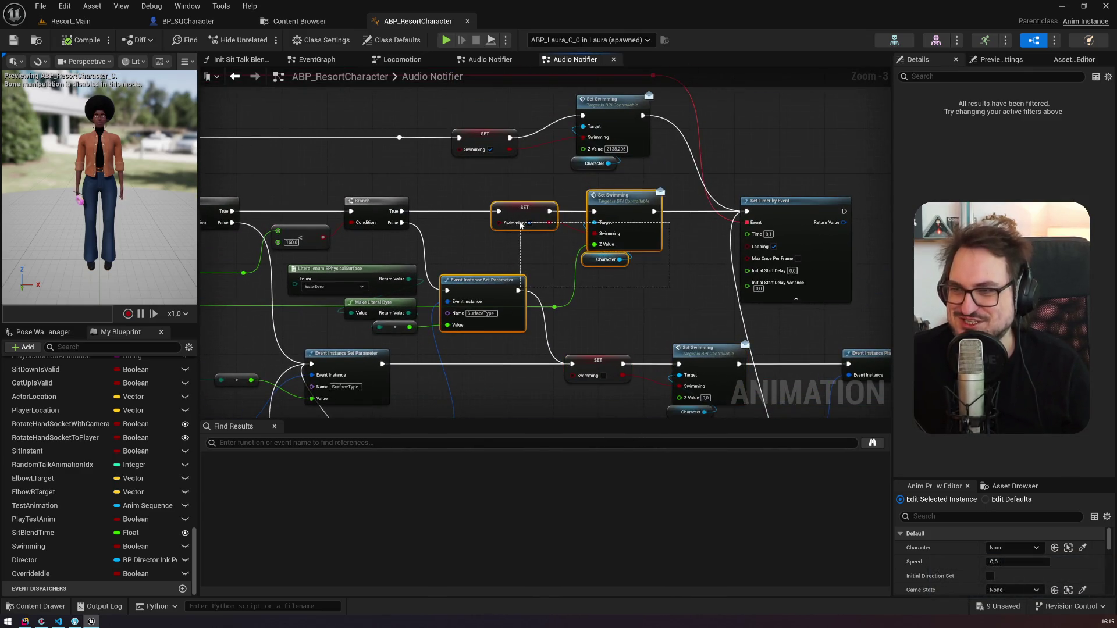
click(360, 225)
mouse_move(361, 225)
mouse_down()
mouse_move(339, 240)
mouse_move(546, 215)
mouse_move(343, 234)
mouse_up()
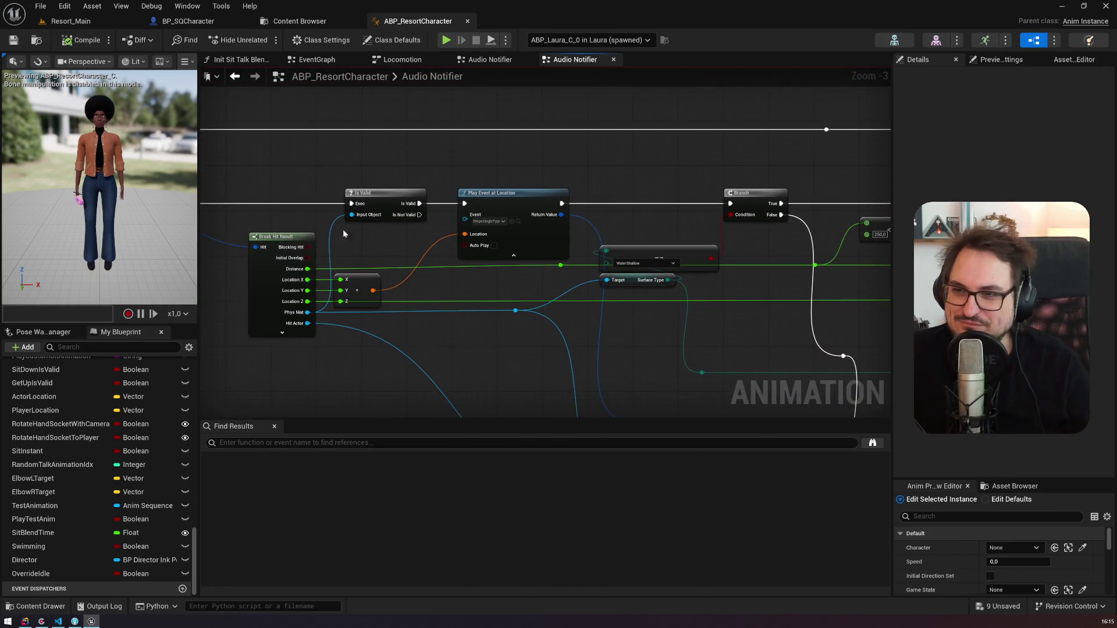
Step: Follow the wires through Line Trace By Channel, Play Event at Location and both Branch nodes
drag(264, 233, 530, 210)
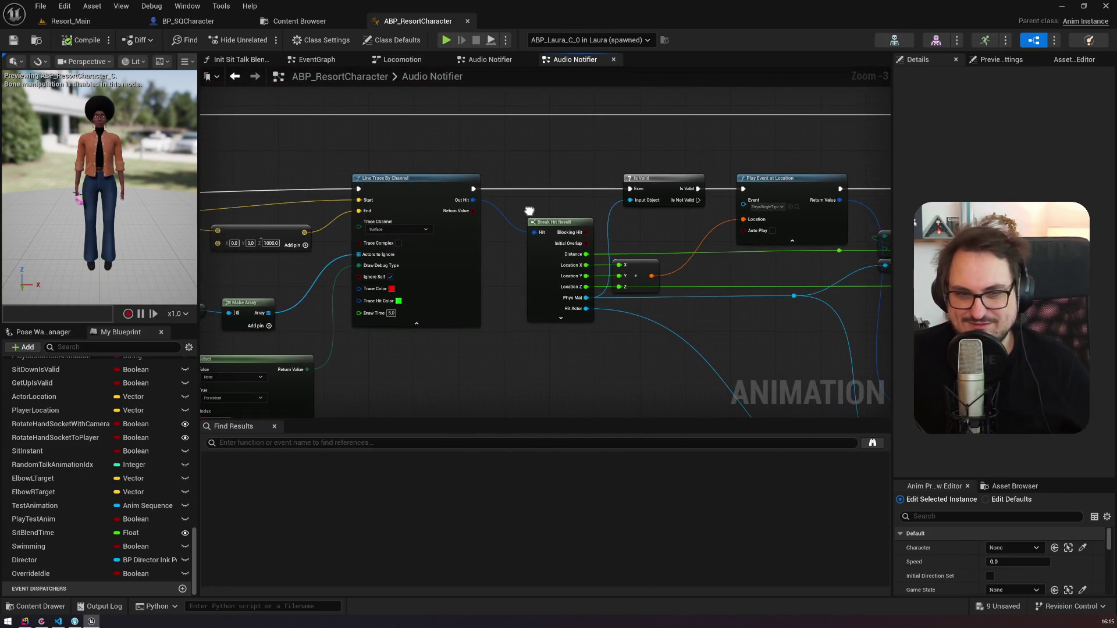
drag(653, 221, 455, 194)
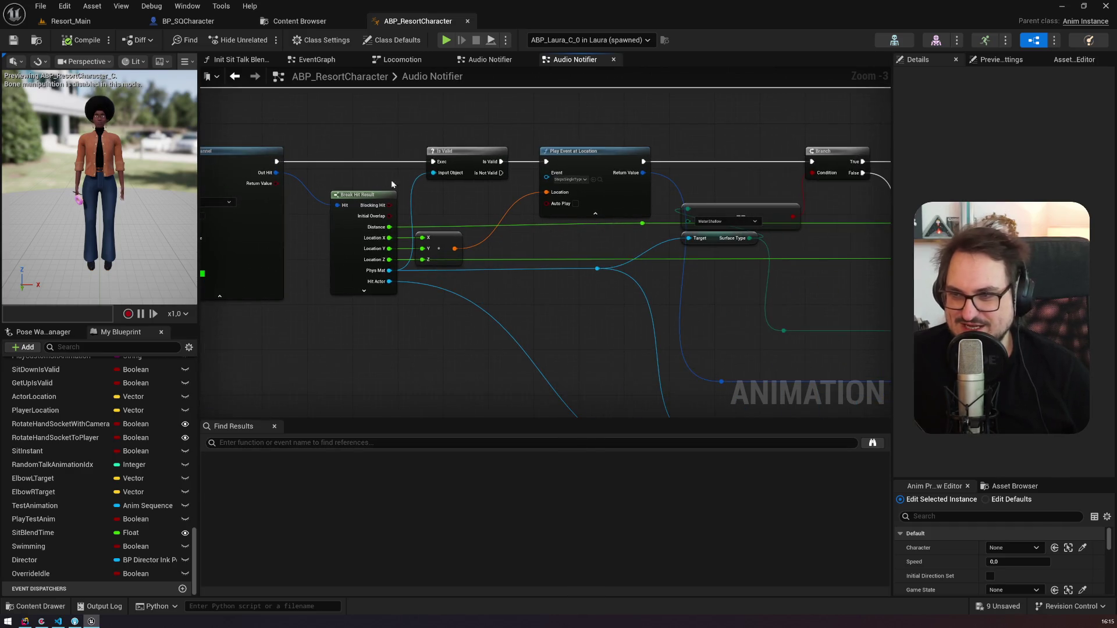
click(592, 162)
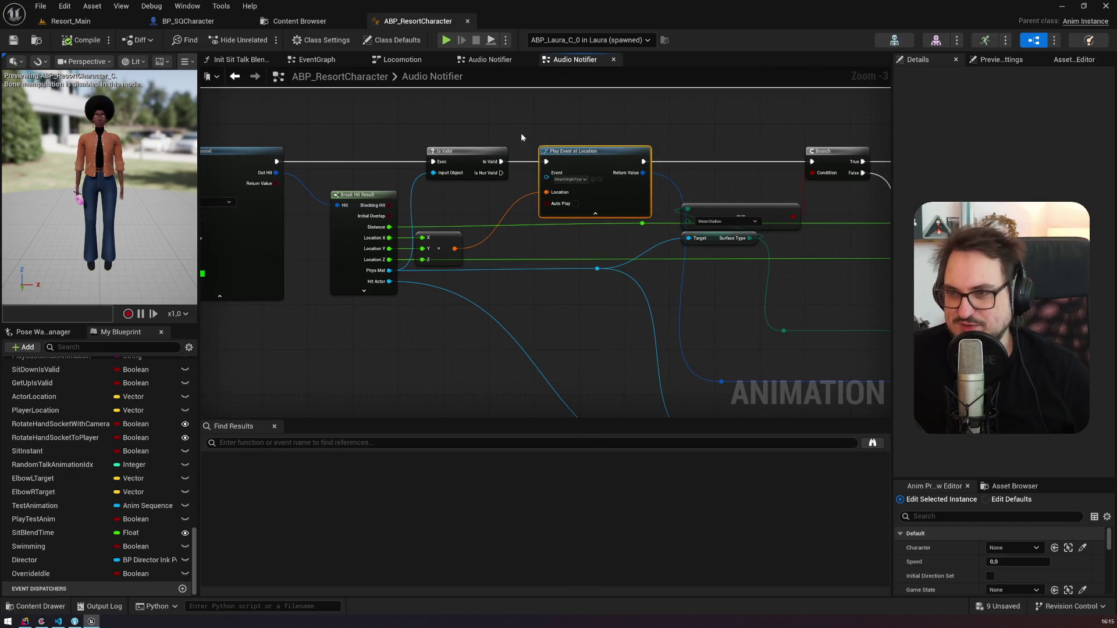
drag(454, 234, 228, 248)
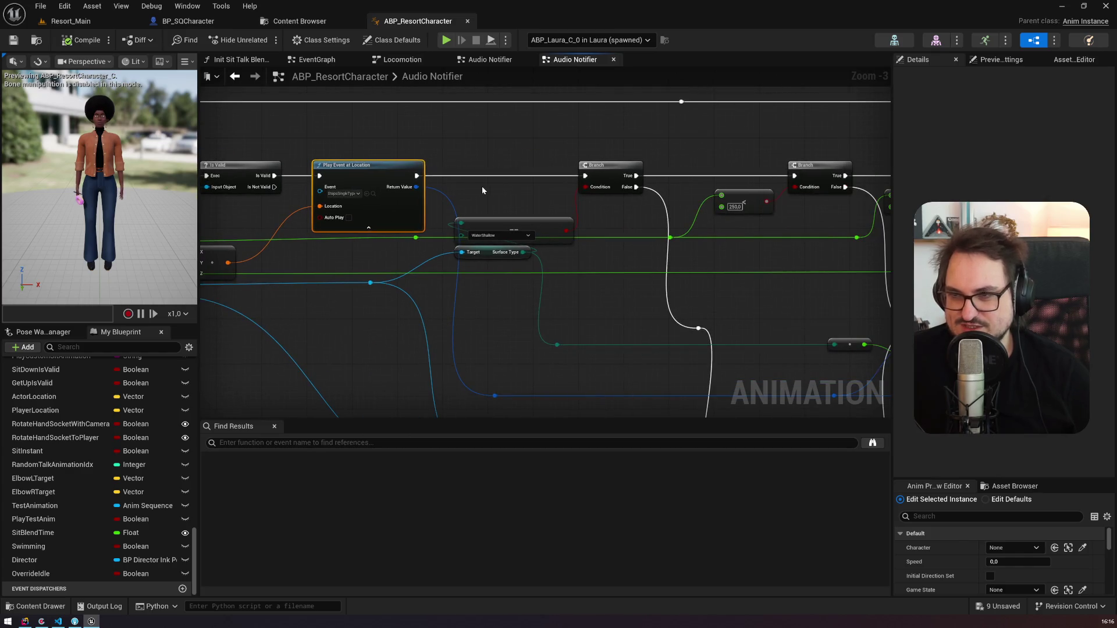
drag(479, 190, 314, 205)
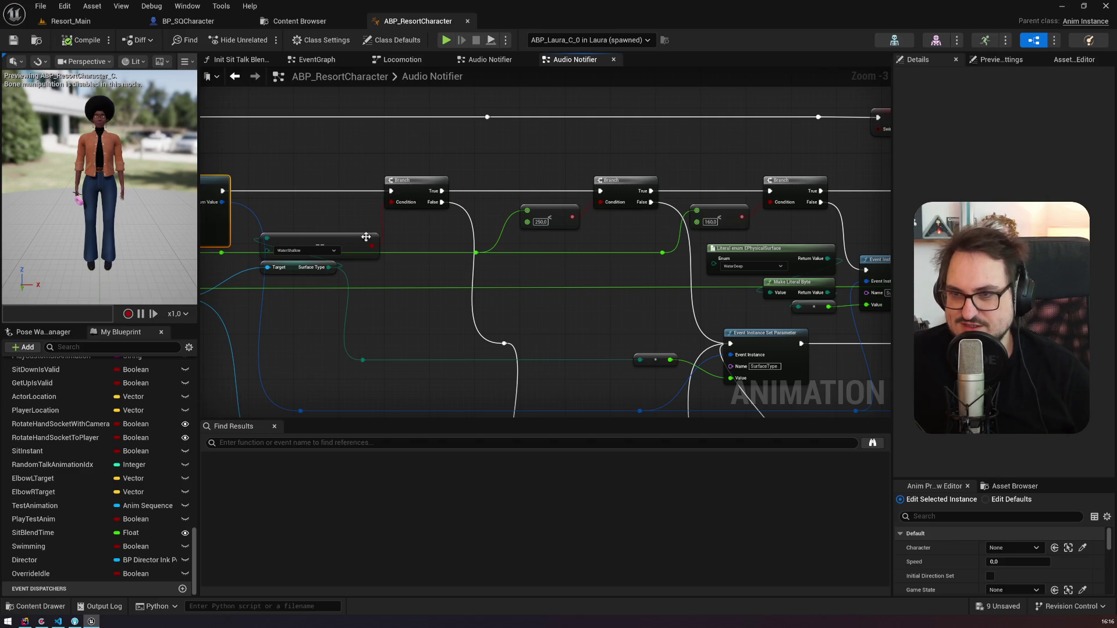
click(424, 187)
click(614, 184)
mouse_move(613, 184)
mouse_down()
mouse_move(541, 185)
mouse_move(696, 181)
mouse_up()
drag(521, 245, 924, 232)
mouse_move(719, 207)
mouse_down()
mouse_move(536, 182)
mouse_move(330, 233)
mouse_move(295, 253)
mouse_move(847, 272)
mouse_up()
drag(446, 225, 740, 217)
mouse_move(211, 239)
mouse_down()
mouse_move(442, 233)
mouse_move(210, 218)
mouse_up()
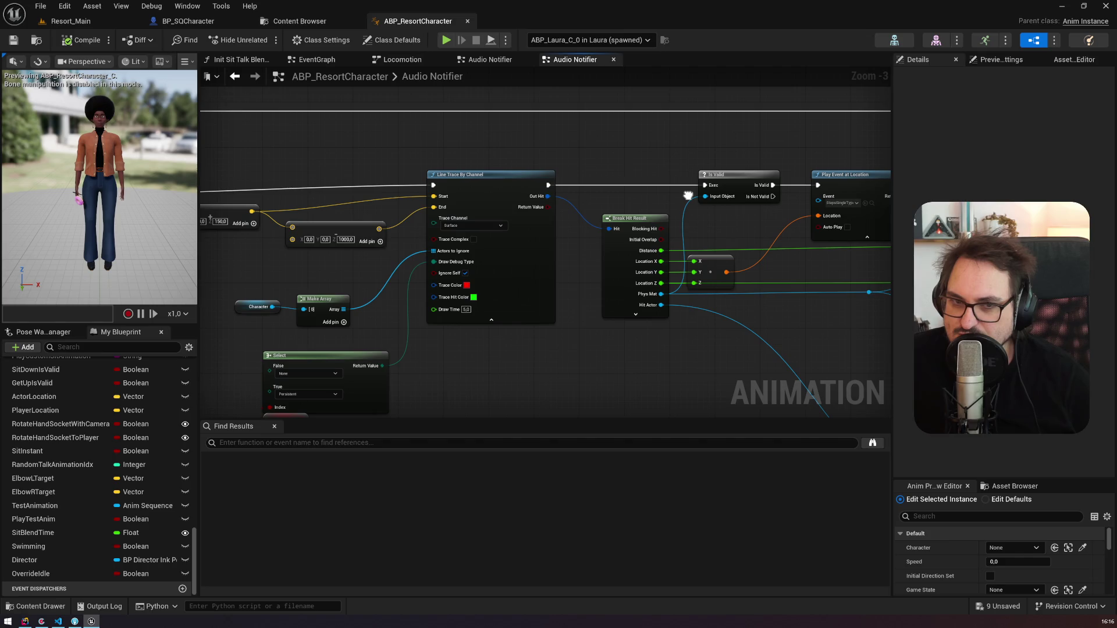
drag(688, 195, 826, 204)
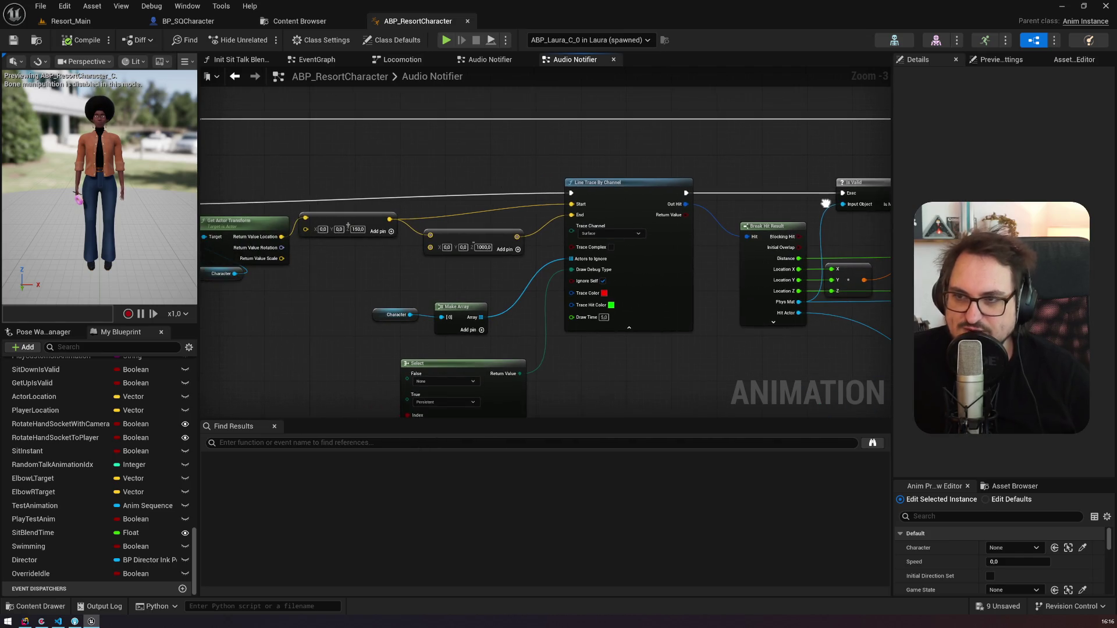
mouse_move(636, 227)
mouse_down()
mouse_move(574, 227)
mouse_move(437, 195)
mouse_move(330, 195)
mouse_move(318, 217)
mouse_move(486, 217)
mouse_move(299, 236)
mouse_move(316, 165)
mouse_move(528, 176)
mouse_up()
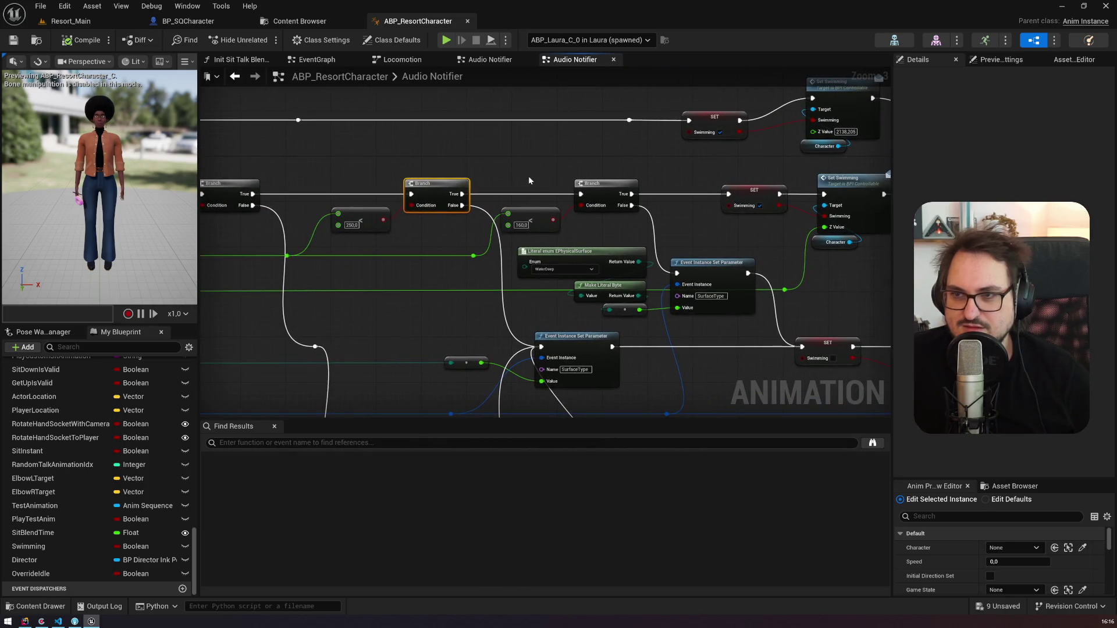
Step: Uncheck Swimming on the SET node after the 160,0 branch, then compile and save
click(520, 208)
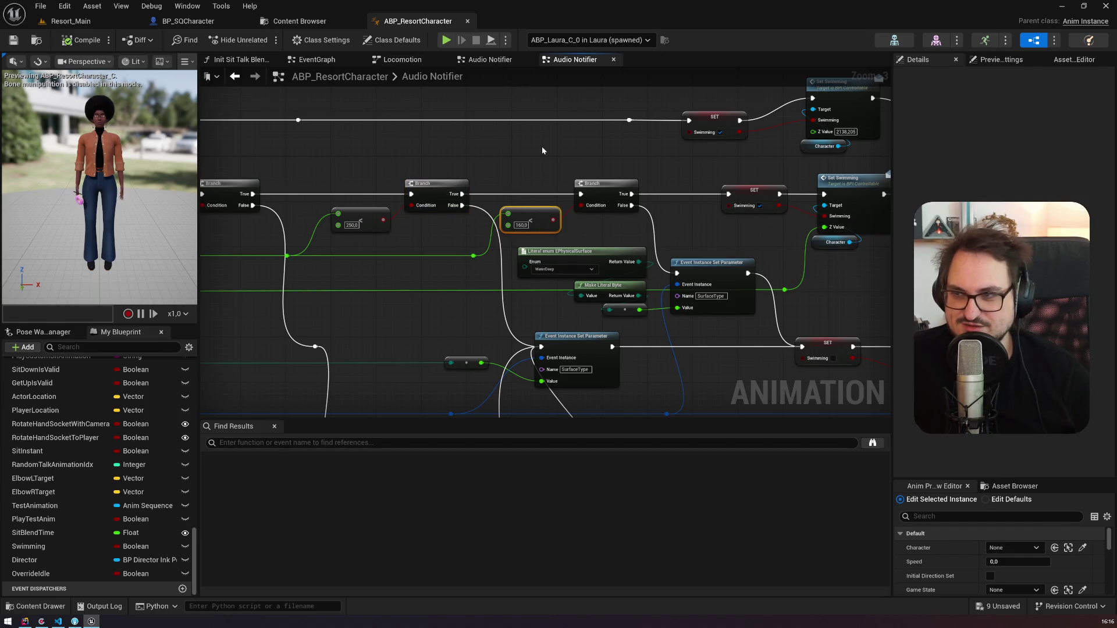
drag(542, 150, 354, 117)
mouse_move(461, 169)
mouse_down()
mouse_move(353, 213)
mouse_move(384, 220)
mouse_move(382, 231)
mouse_up()
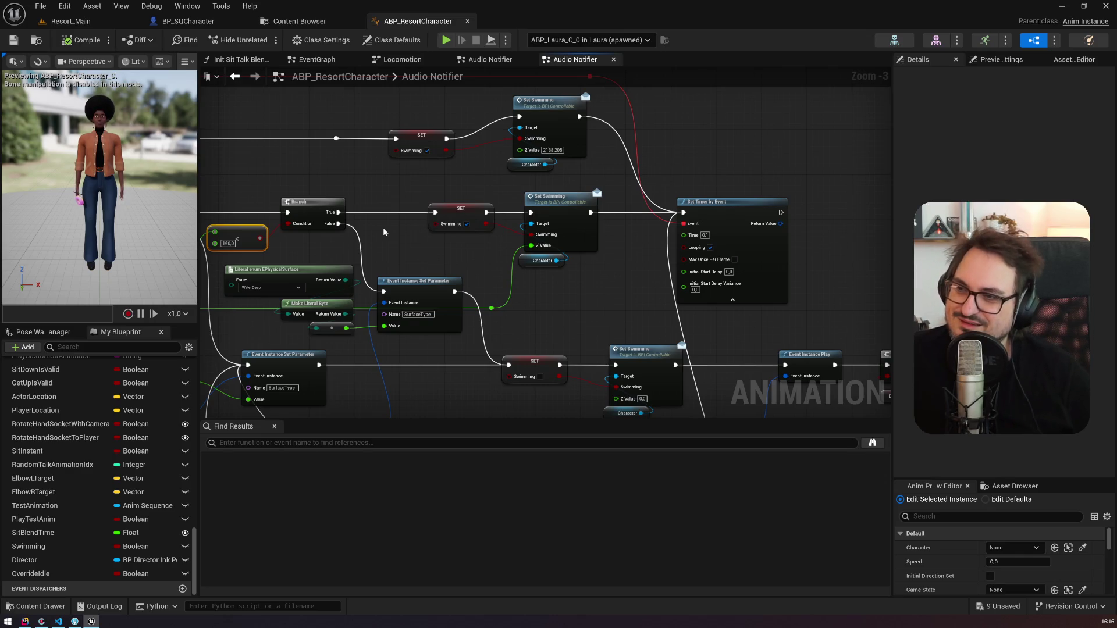
mouse_move(400, 193)
mouse_down()
mouse_move(380, 234)
mouse_move(261, 116)
mouse_move(348, 186)
mouse_move(405, 206)
mouse_up()
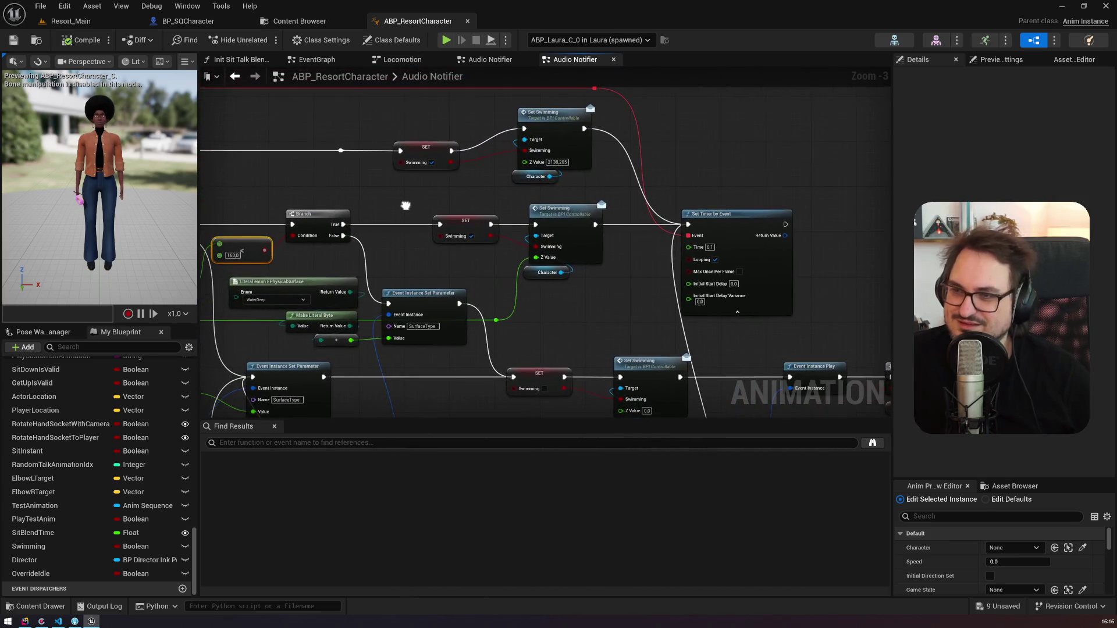
click(472, 237)
click(81, 40)
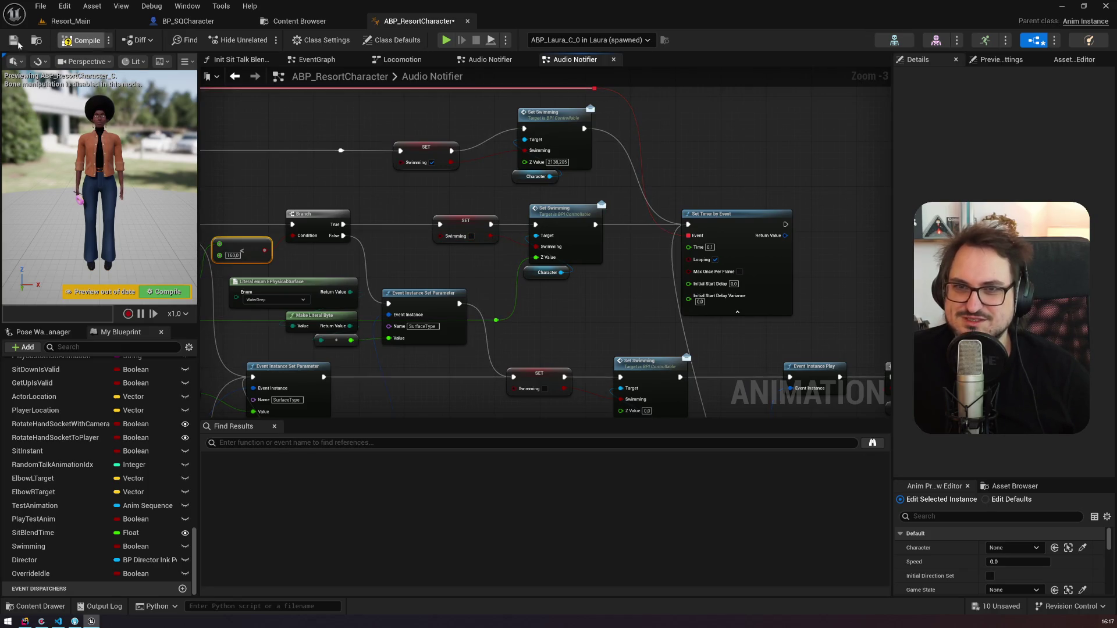
click(13, 41)
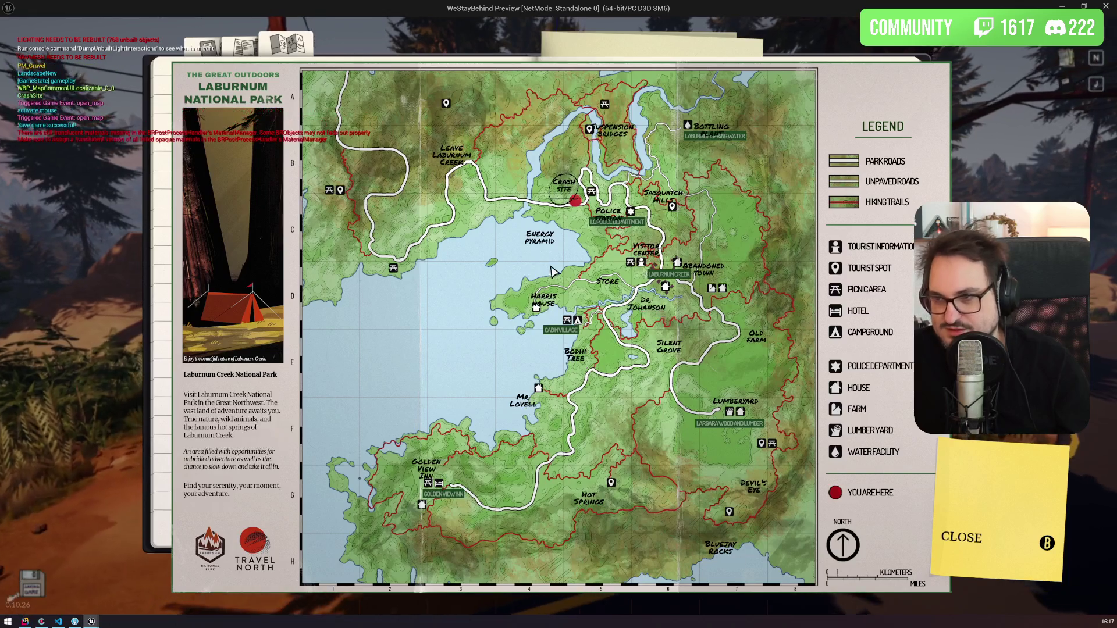
Step: Close the park map in the standalone preview, check it once more, and dismiss it
key(Escape)
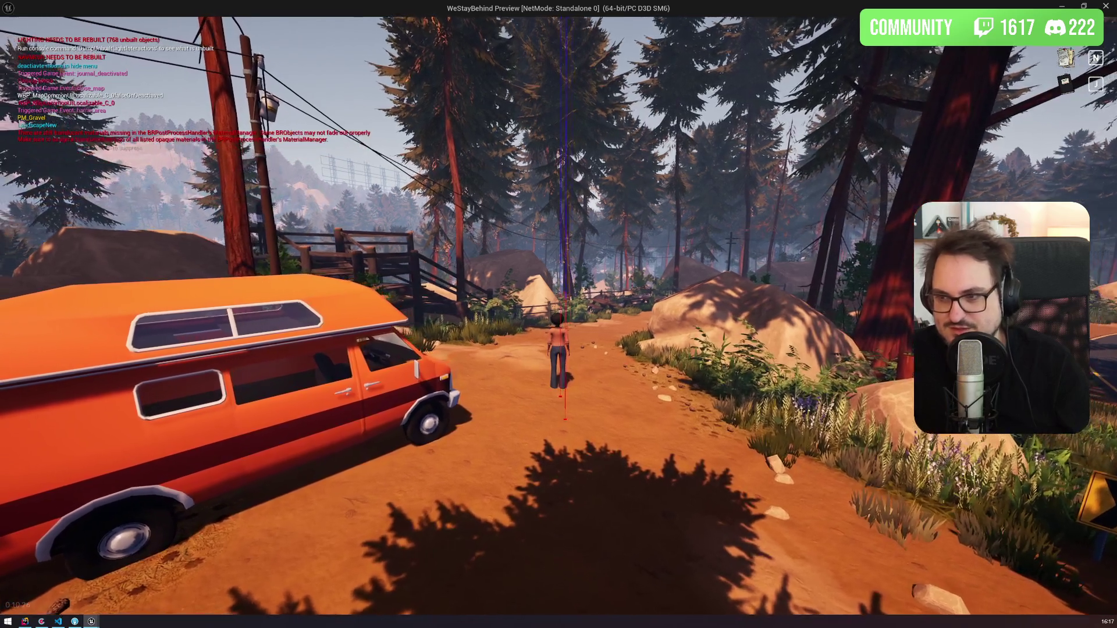
key(n)
key(Escape)
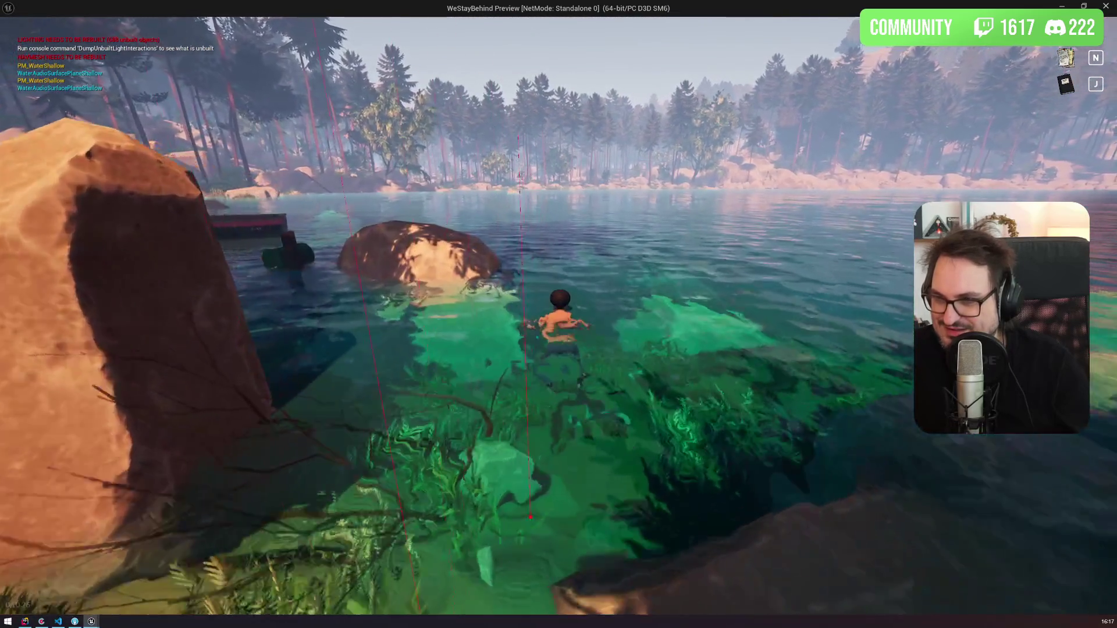
Step: Walk the character through the forest toward the coast, glancing at the park map
key(w)
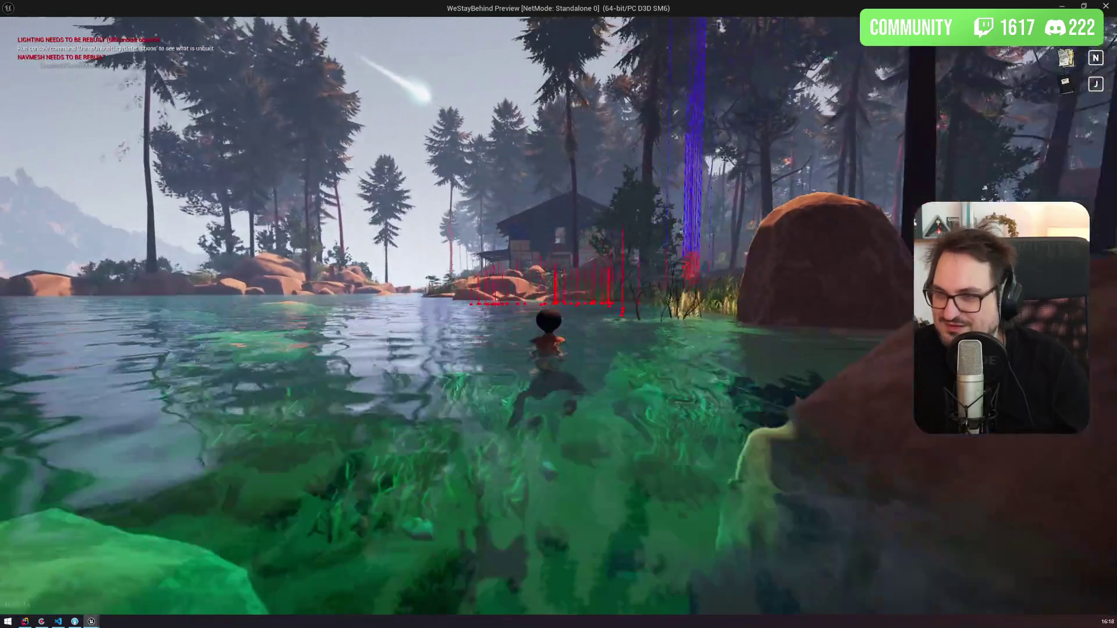
key(m)
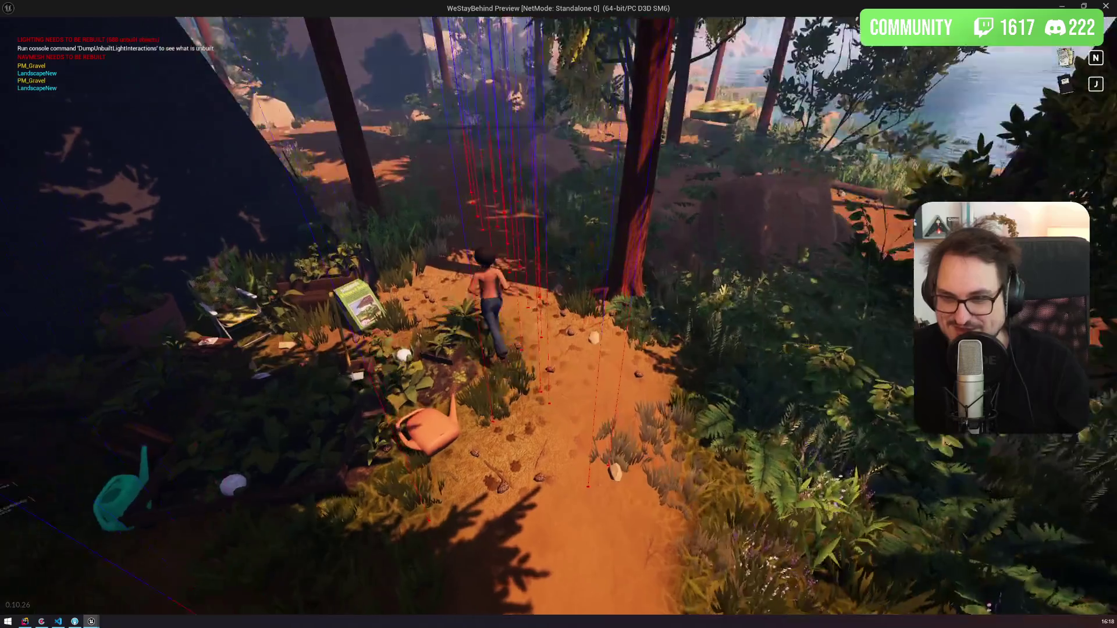
key(w)
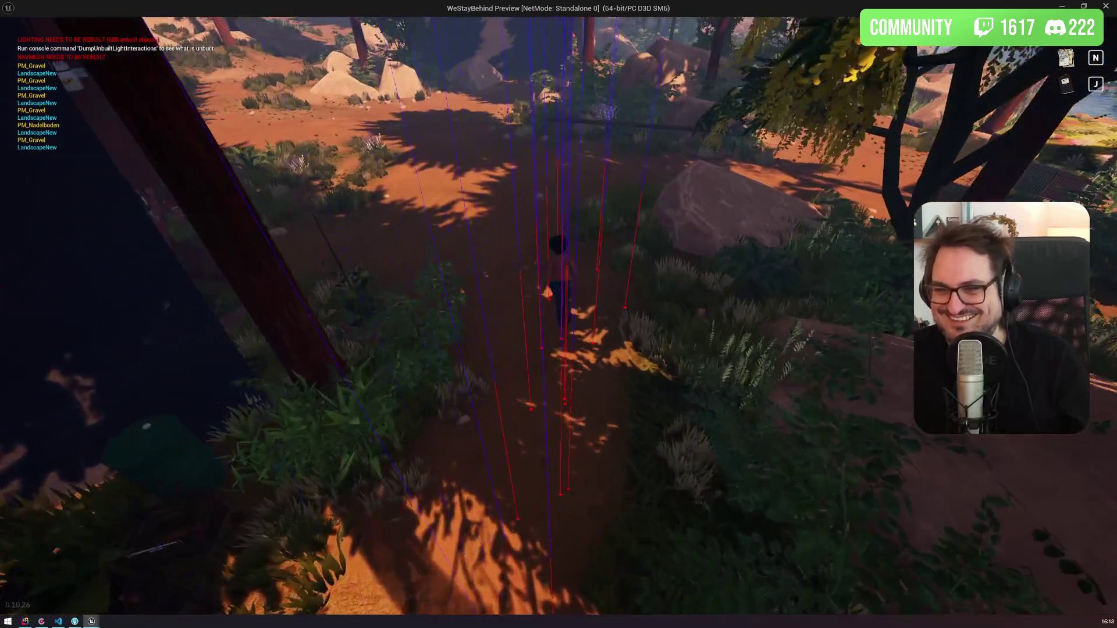
key(w)
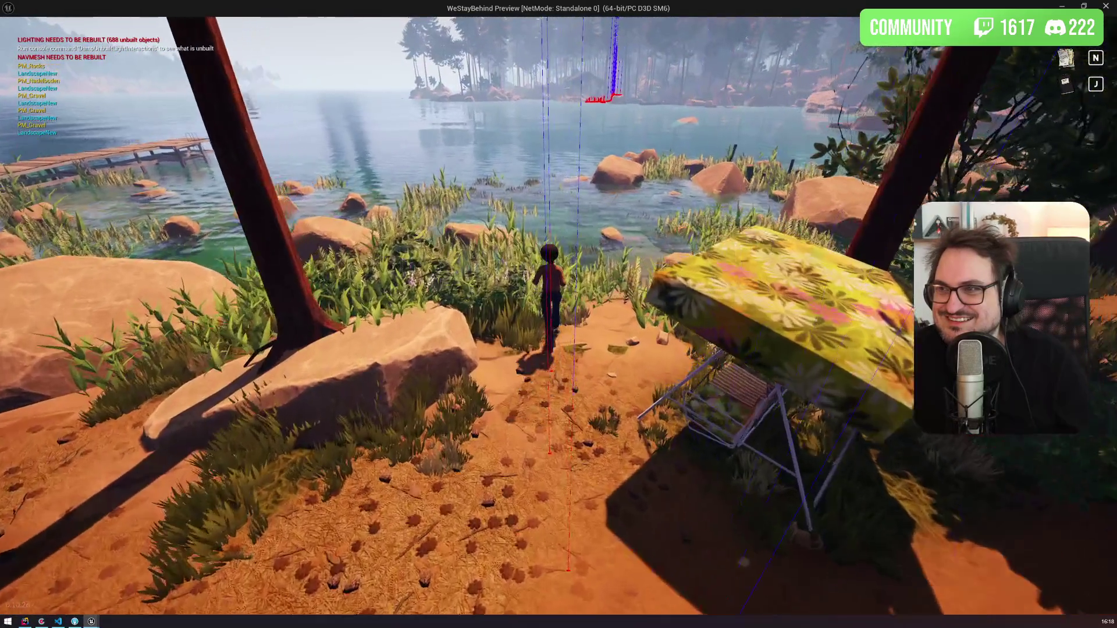
Step: Wade into the lake until she swims toward the dock, then end the playtest
key(w)
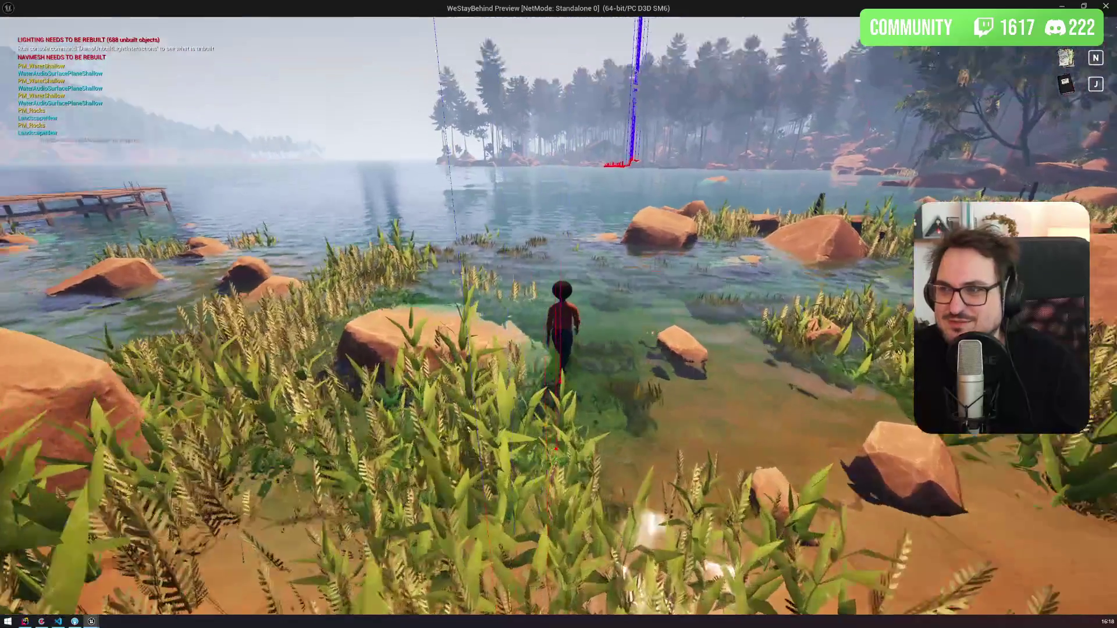
key(w)
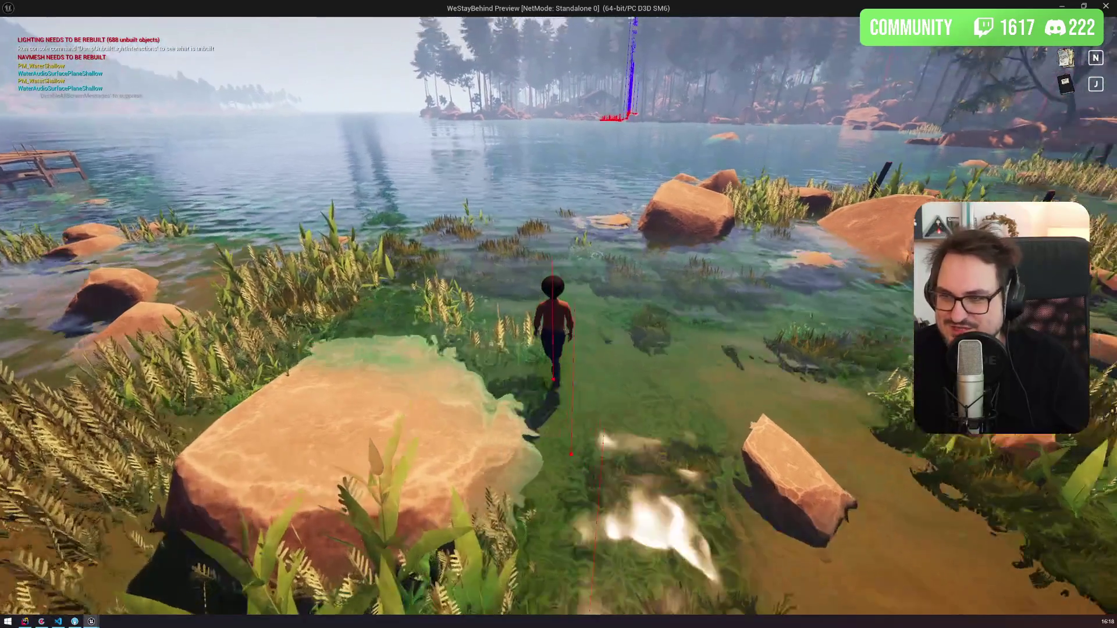
key(w)
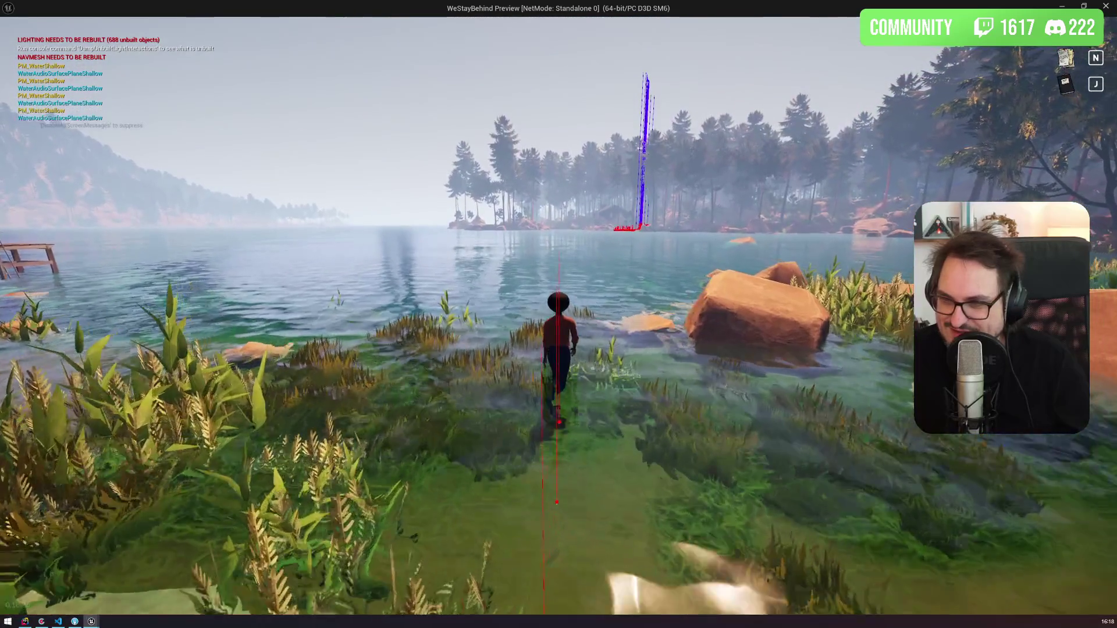
key(w)
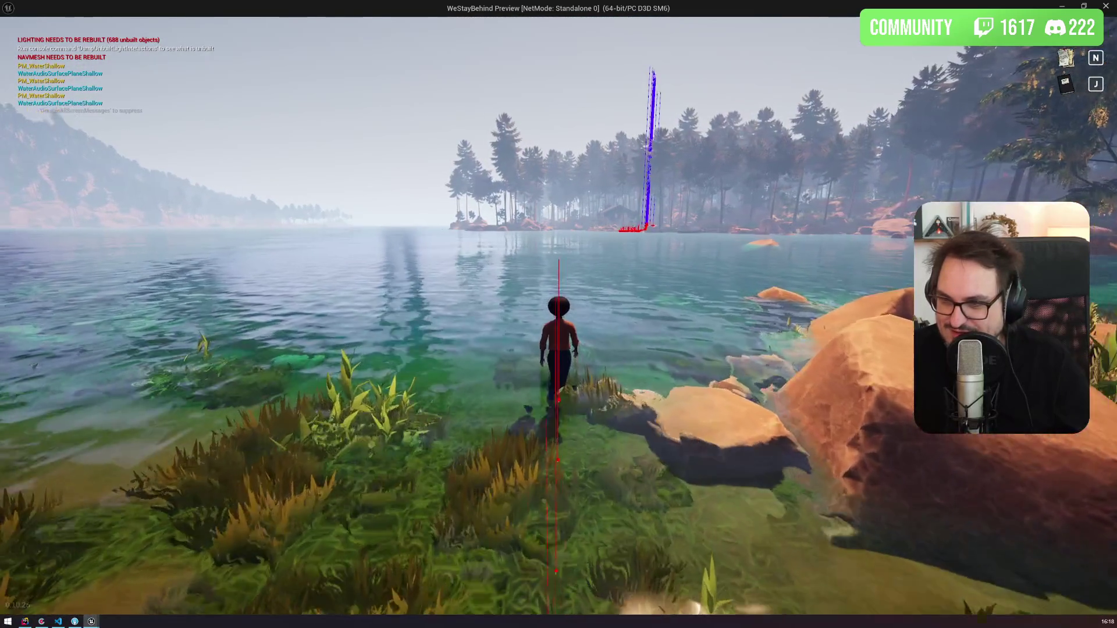
key(w)
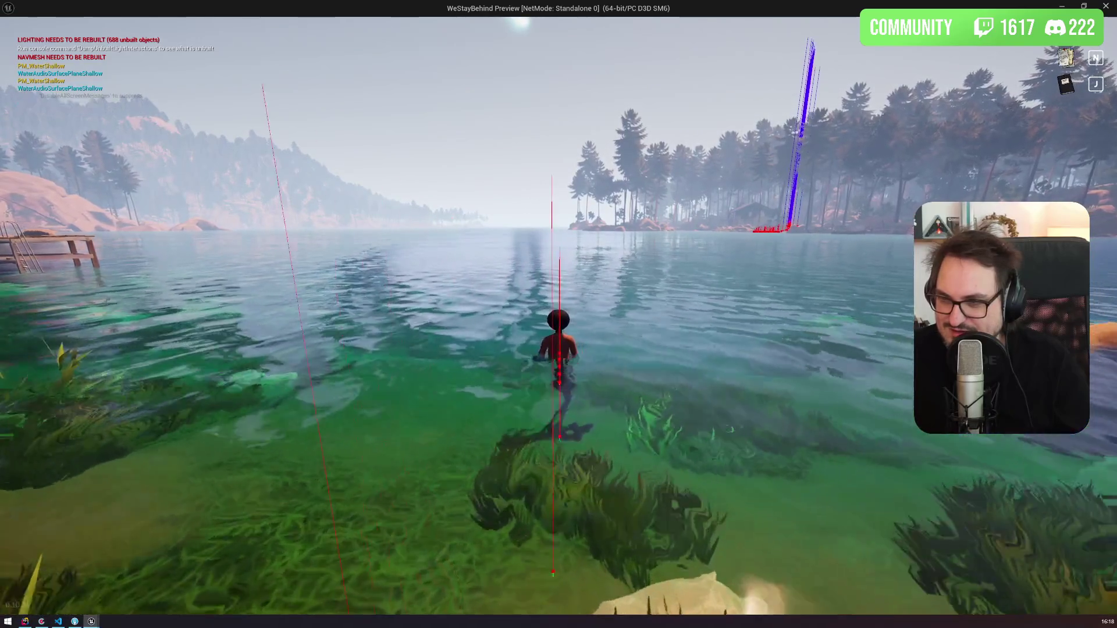
key(w)
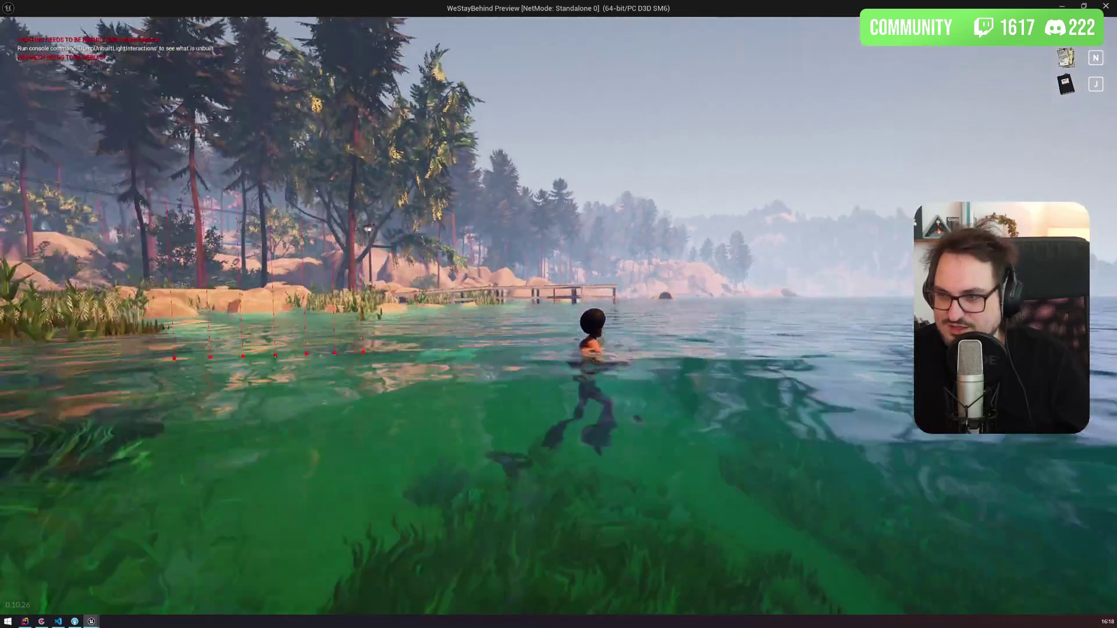
key(w)
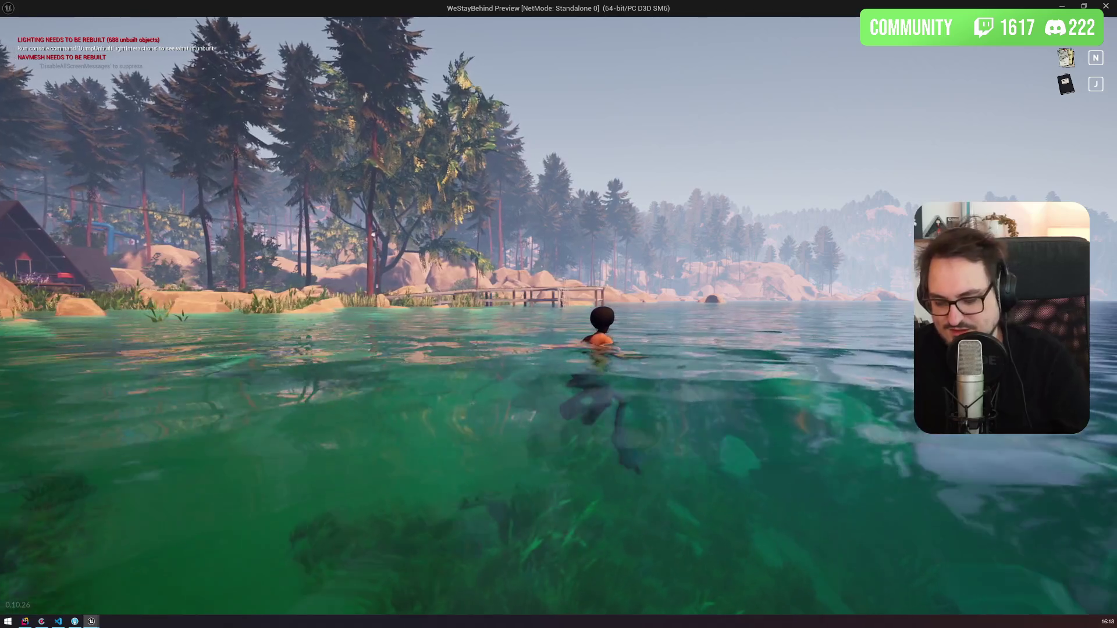
key(Escape)
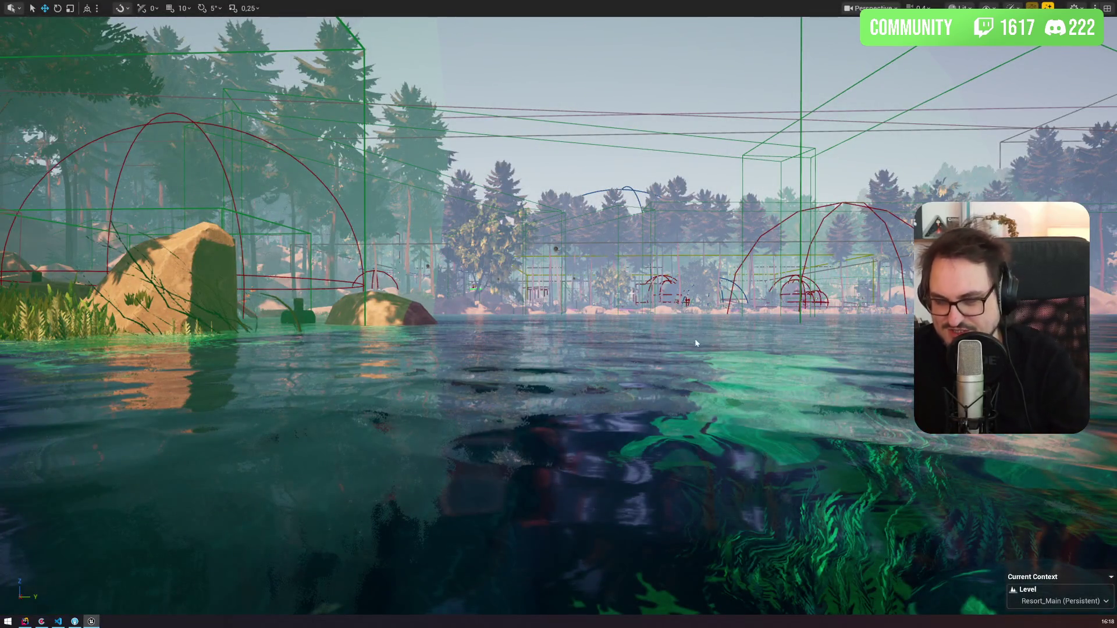
click(694, 341)
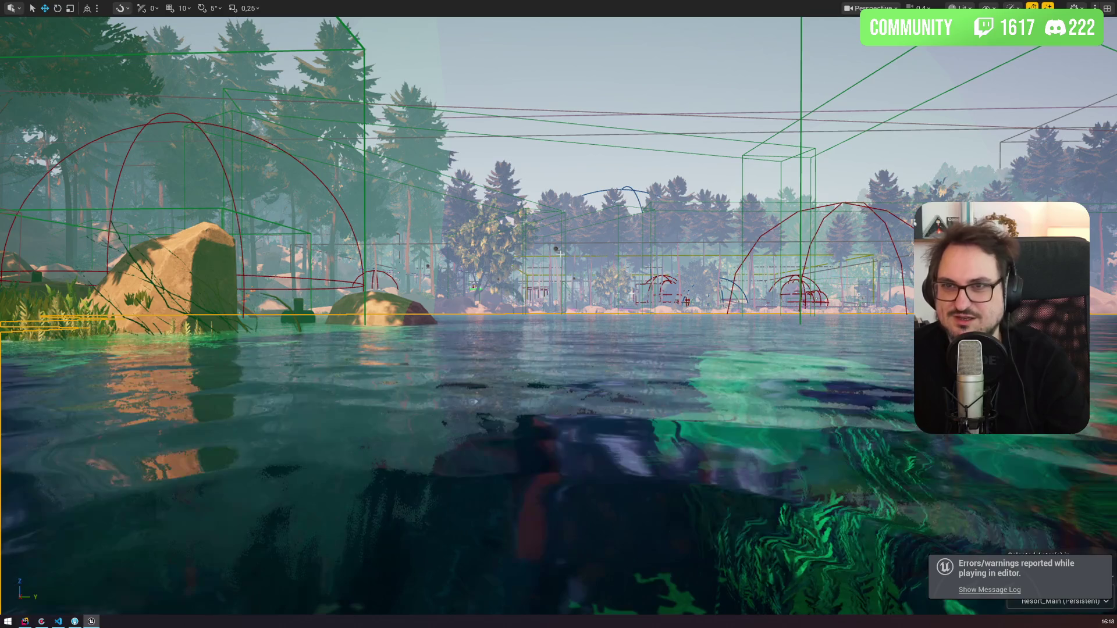
Step: Save the level, then mark Codecks card #06_d38 'Schwimm -> Geh Übergang zu spät' done
key(F11)
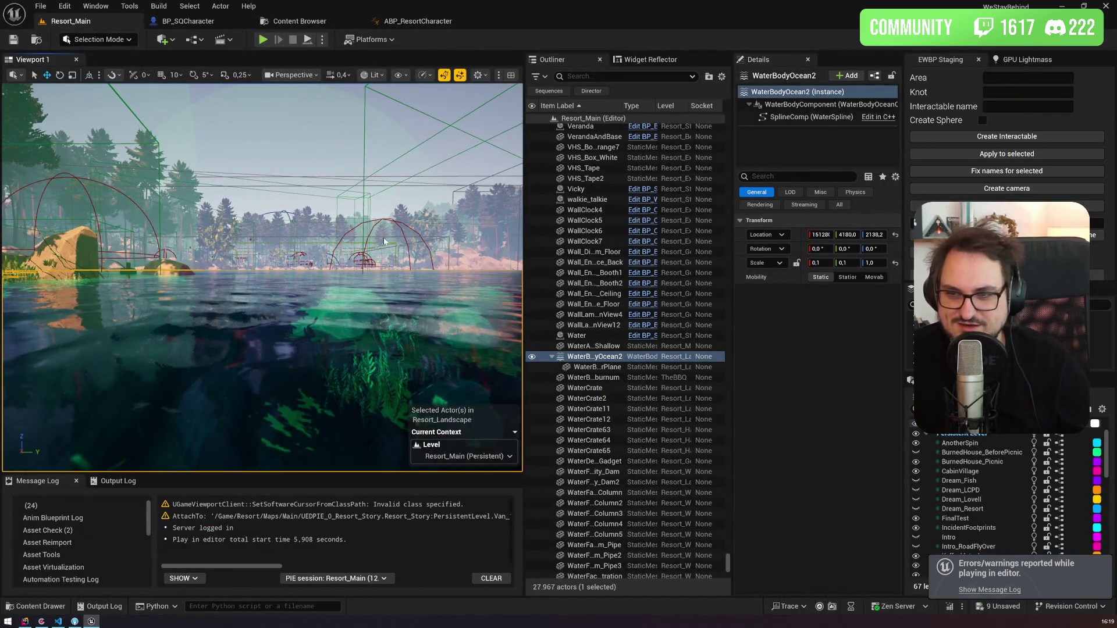
key(ctrl+s)
click(58, 622)
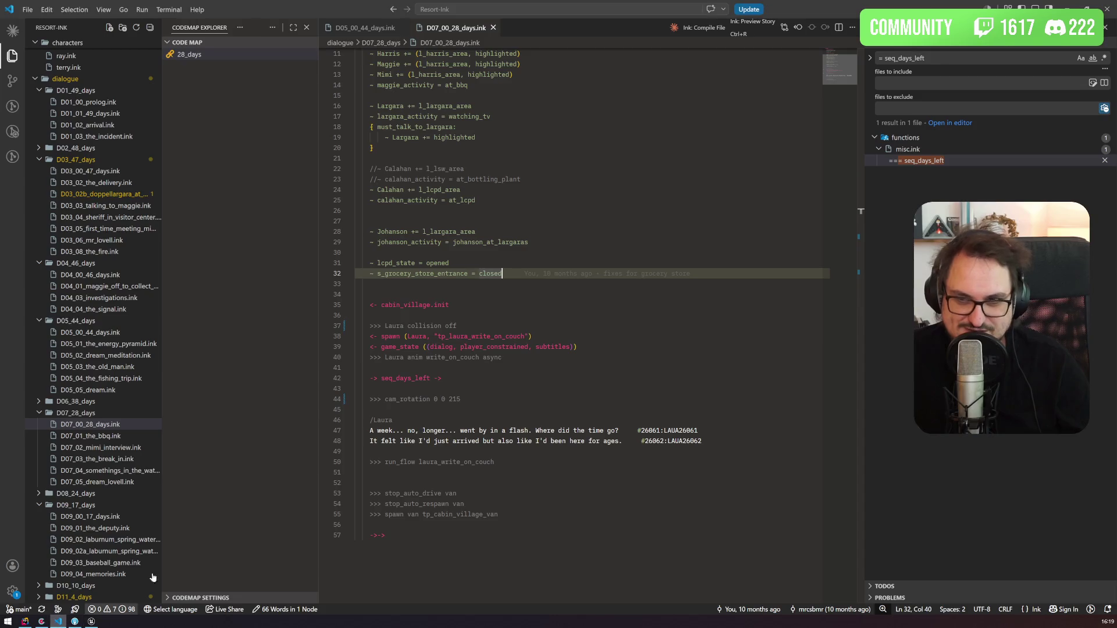
click(41, 621)
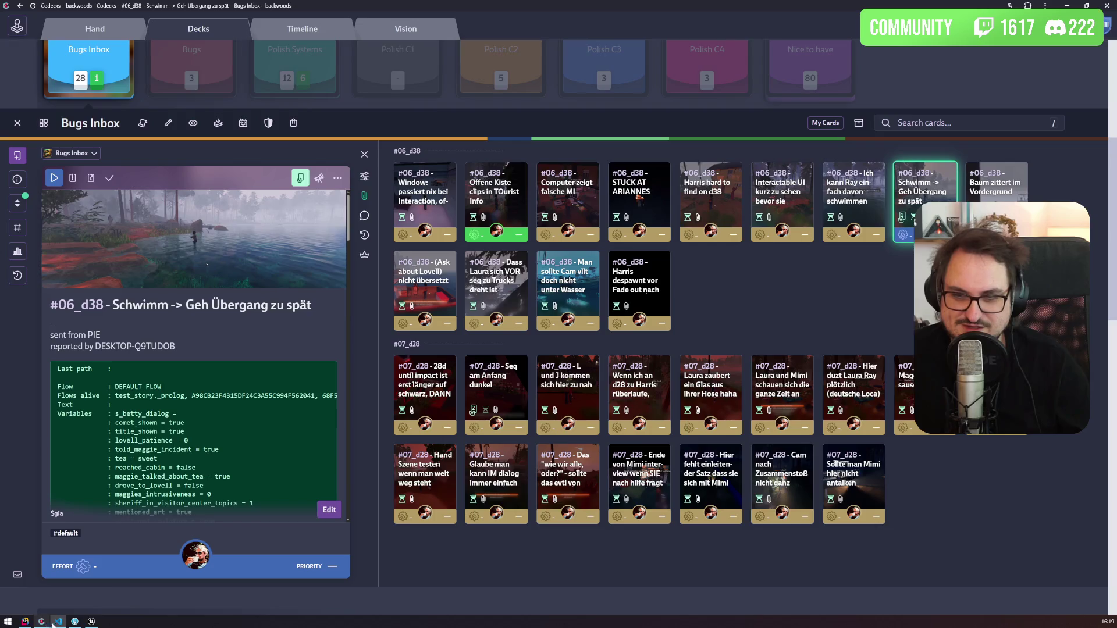
click(110, 178)
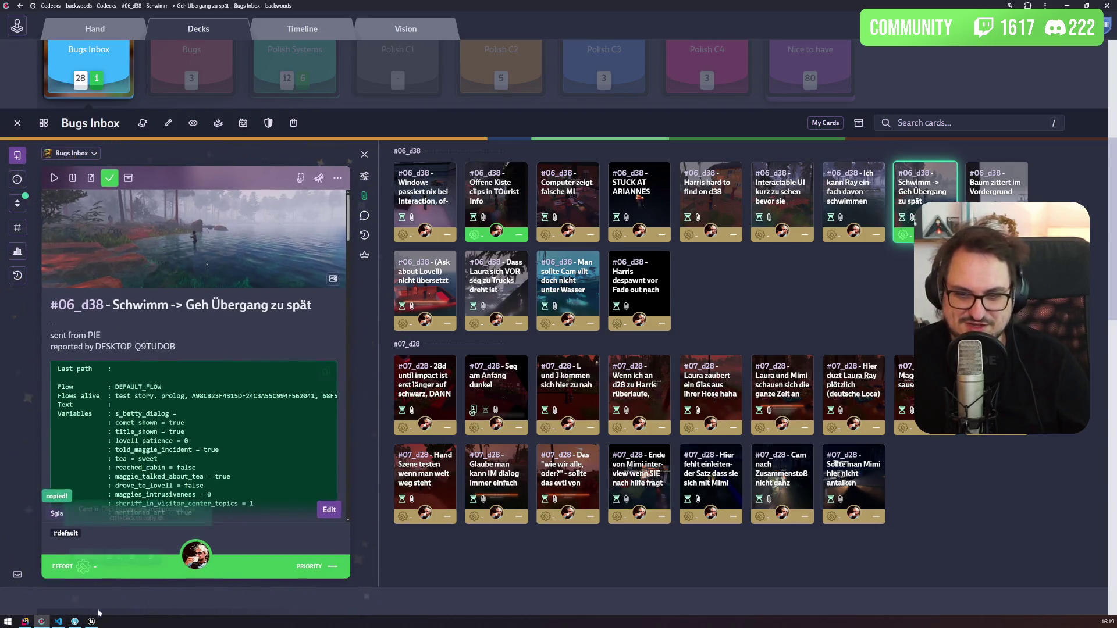
mouse_move(92, 621)
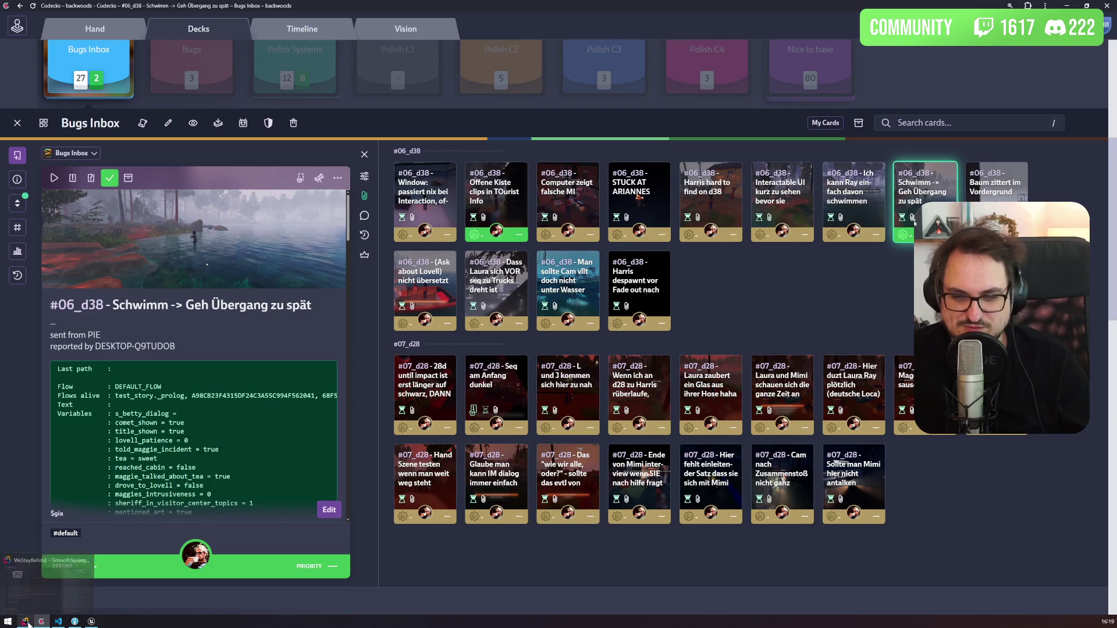
click(74, 621)
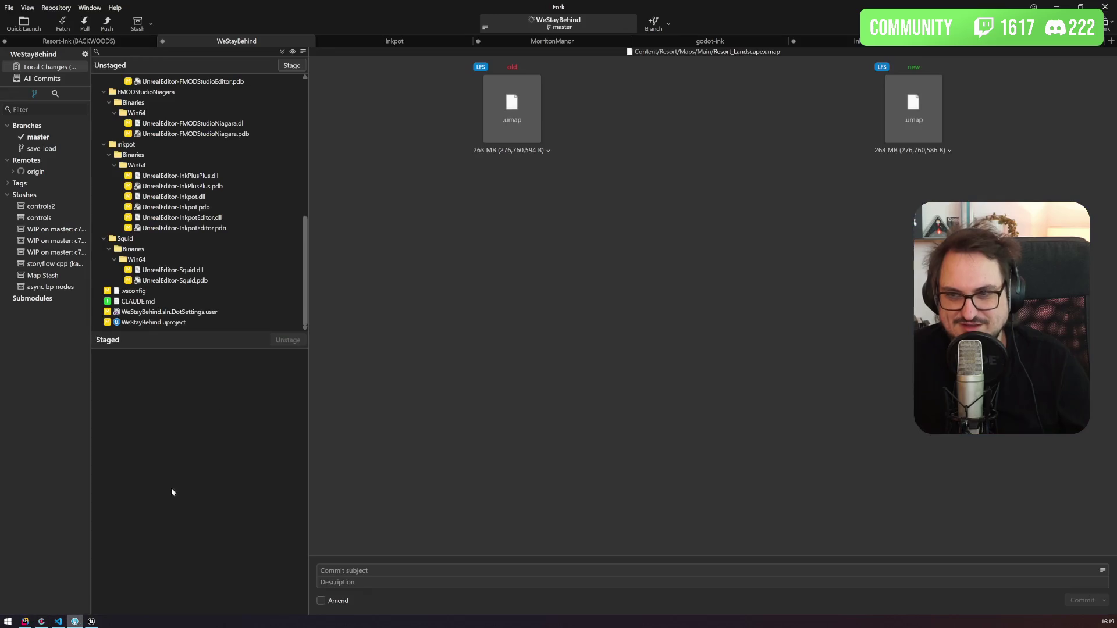
Step: Commit only ABP_ResortCharacter.uasset with the Codecks card link as the commit subject
scroll(198, 235, up, 9)
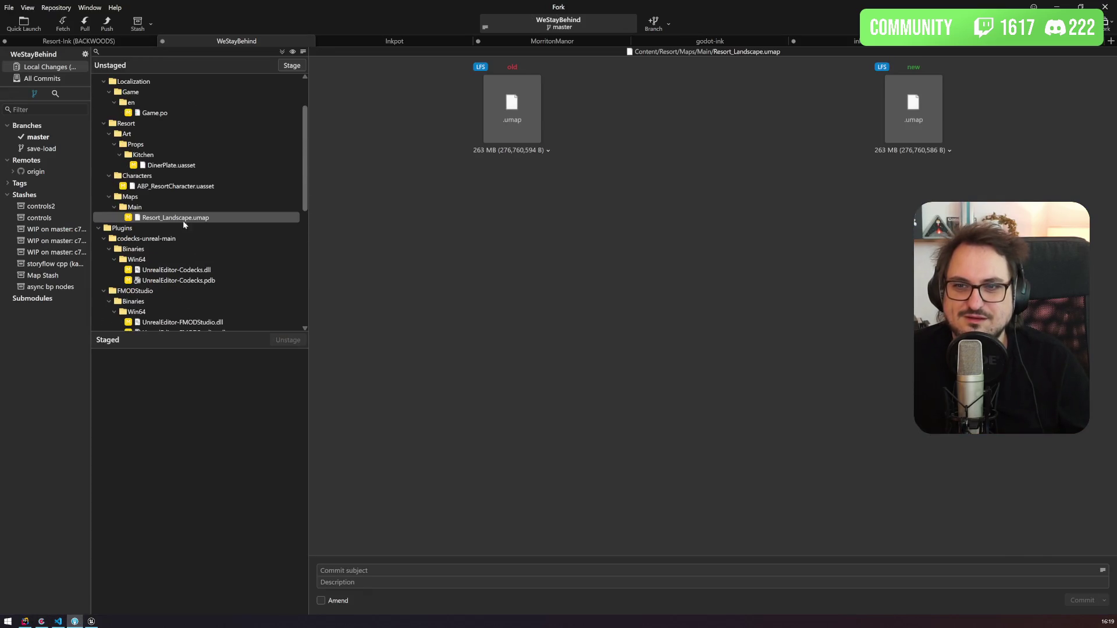
click(171, 187)
drag(171, 188, 192, 401)
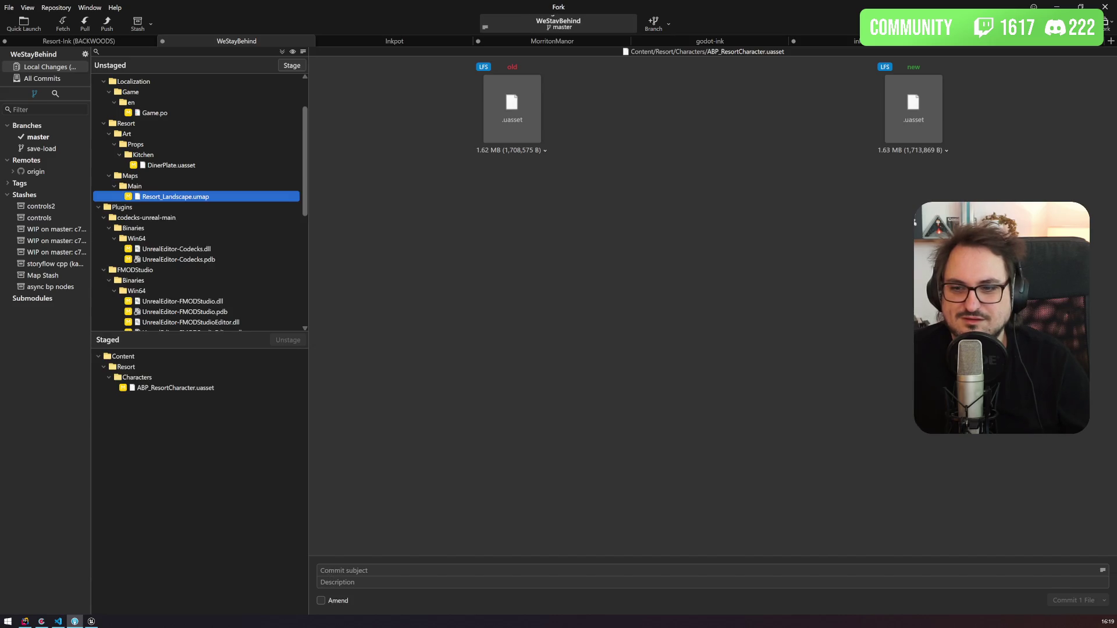
text(https://backwoods.codecks.io/card/gia-06-d38-schwimm-geh-übergang-zu-spät)
key(ctrl+Return)
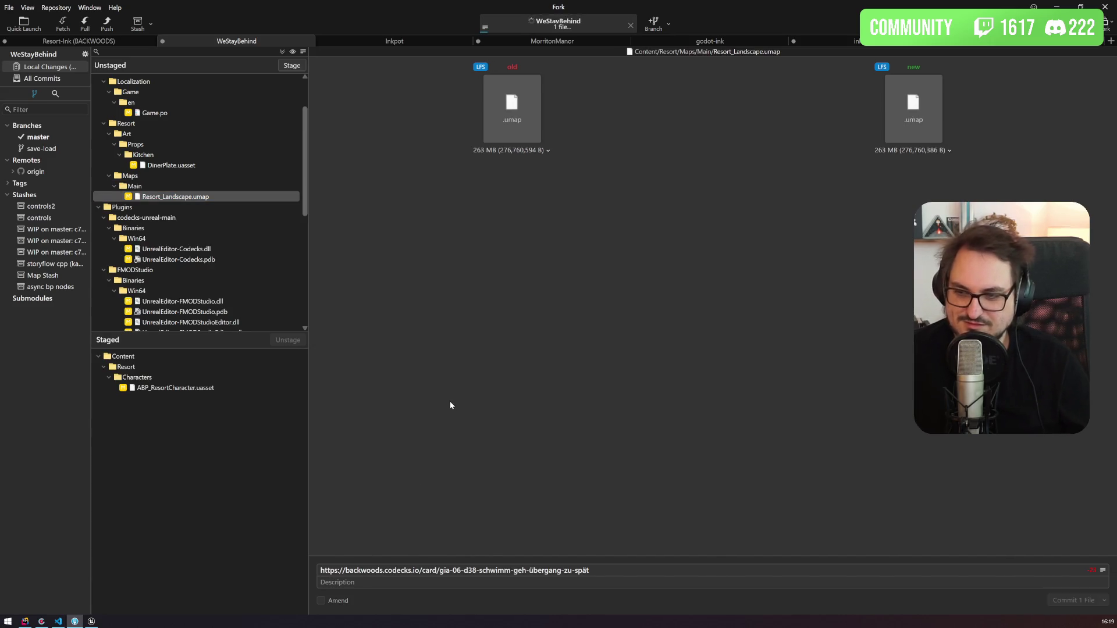
Step: Push the master branch to origin
click(108, 26)
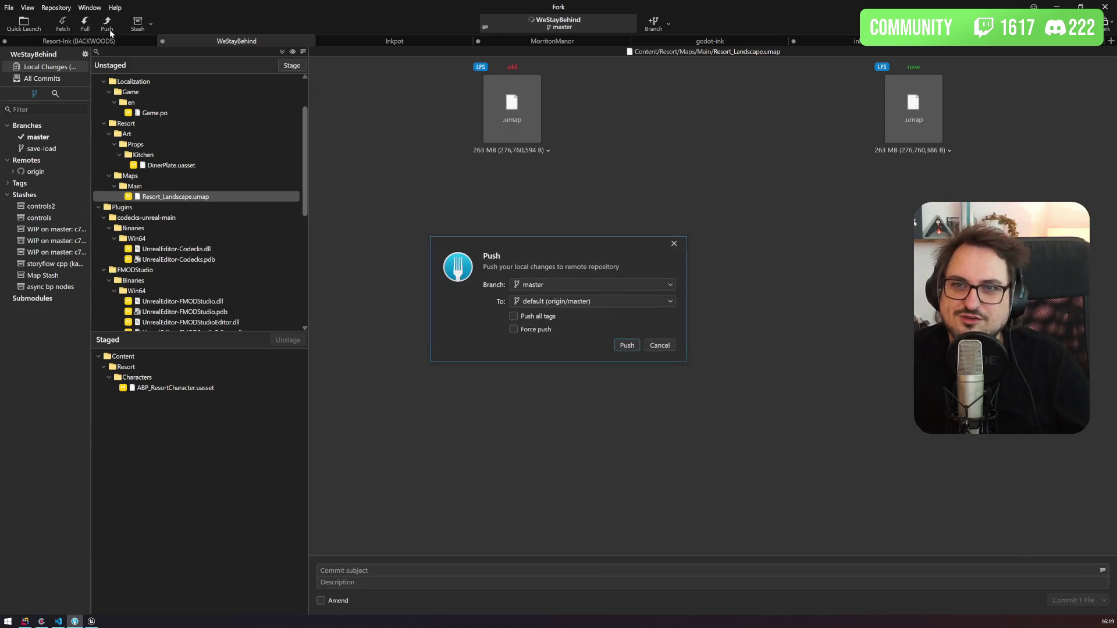
click(619, 348)
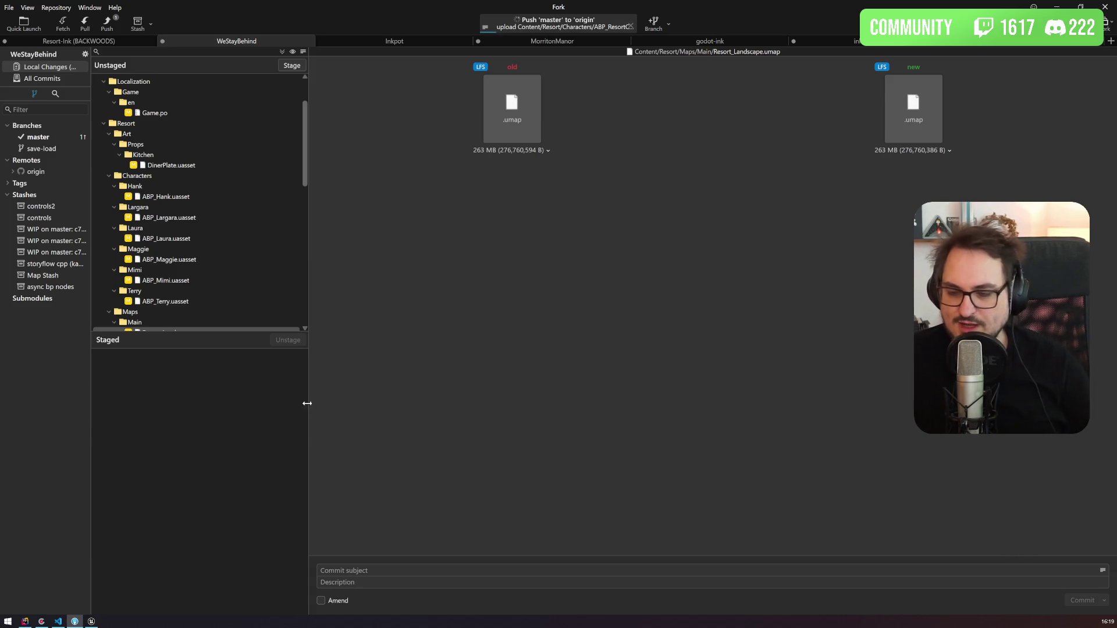
click(46, 622)
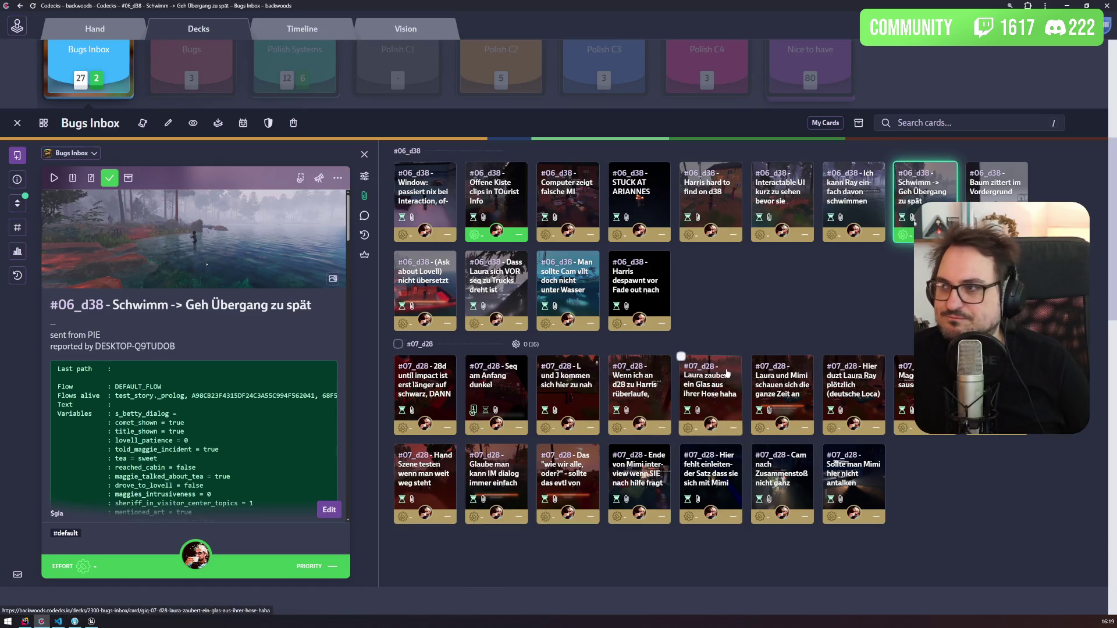
Step: Open the 'Baum zittert im Vordergrund' bug card in Codecks, then return to Unreal
click(994, 185)
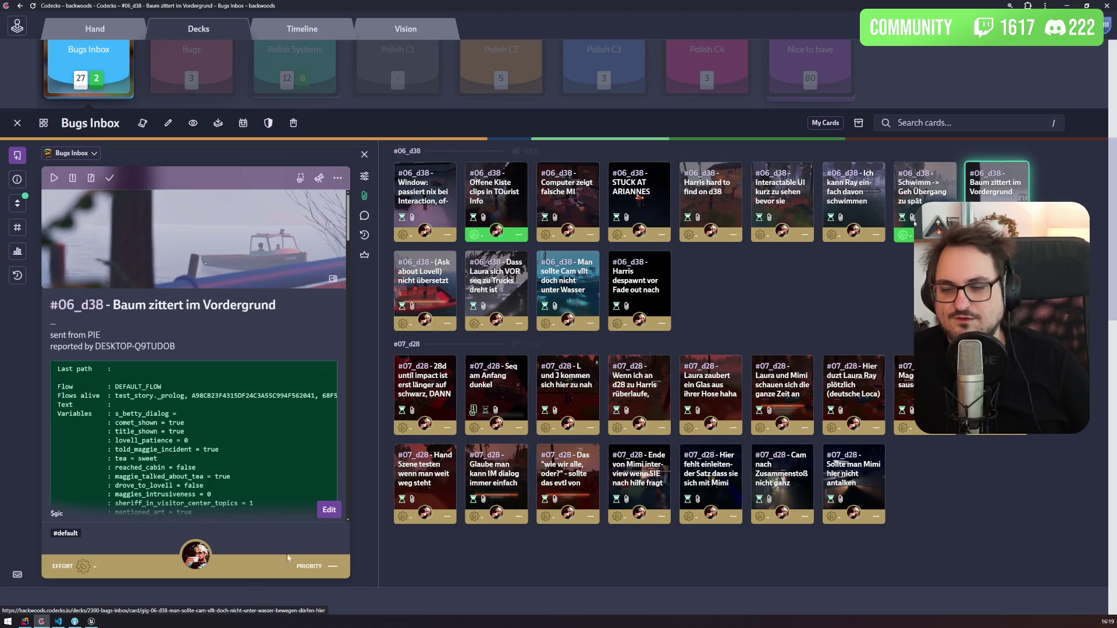
key(alt+Tab)
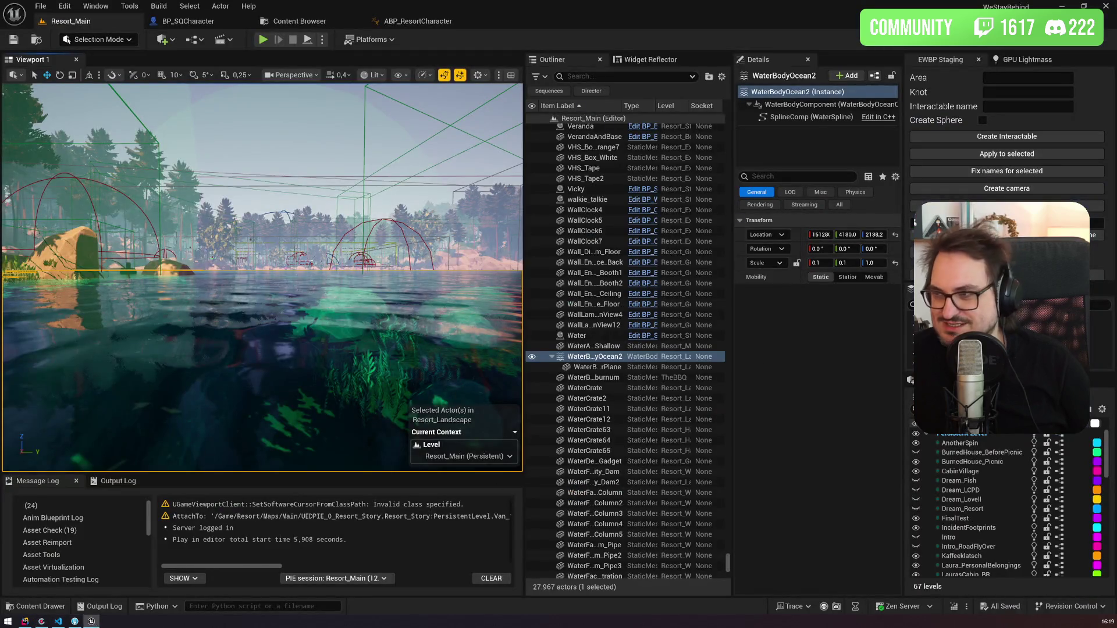
Step: Change the Director's Start Knot from freedom_mode to test_story_fishing_trip and start a play session
click(591, 91)
click(832, 306)
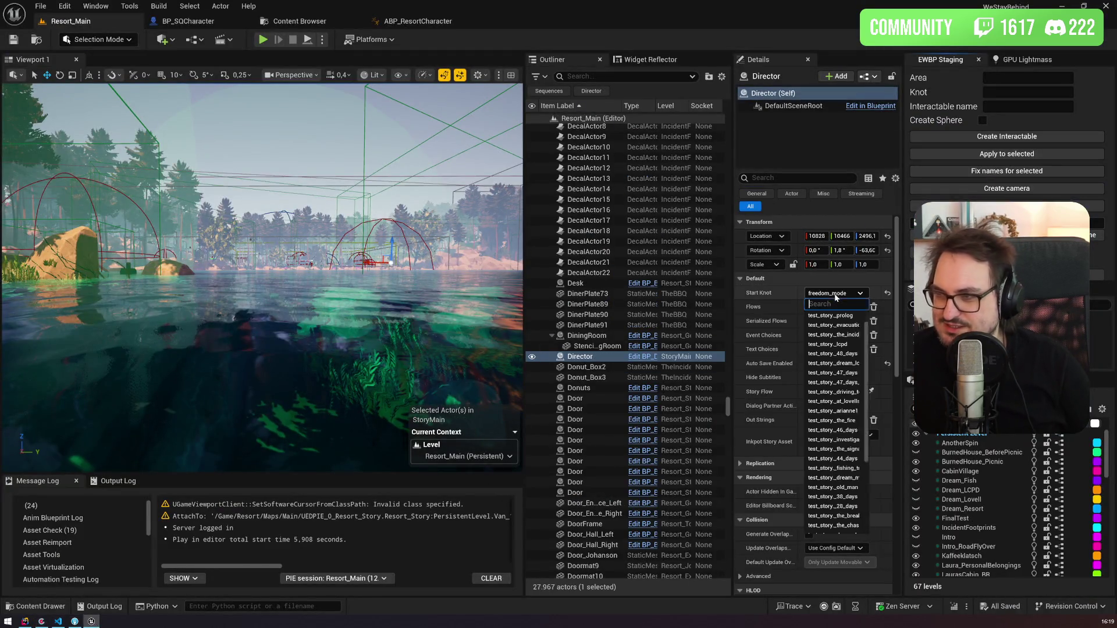
click(859, 469)
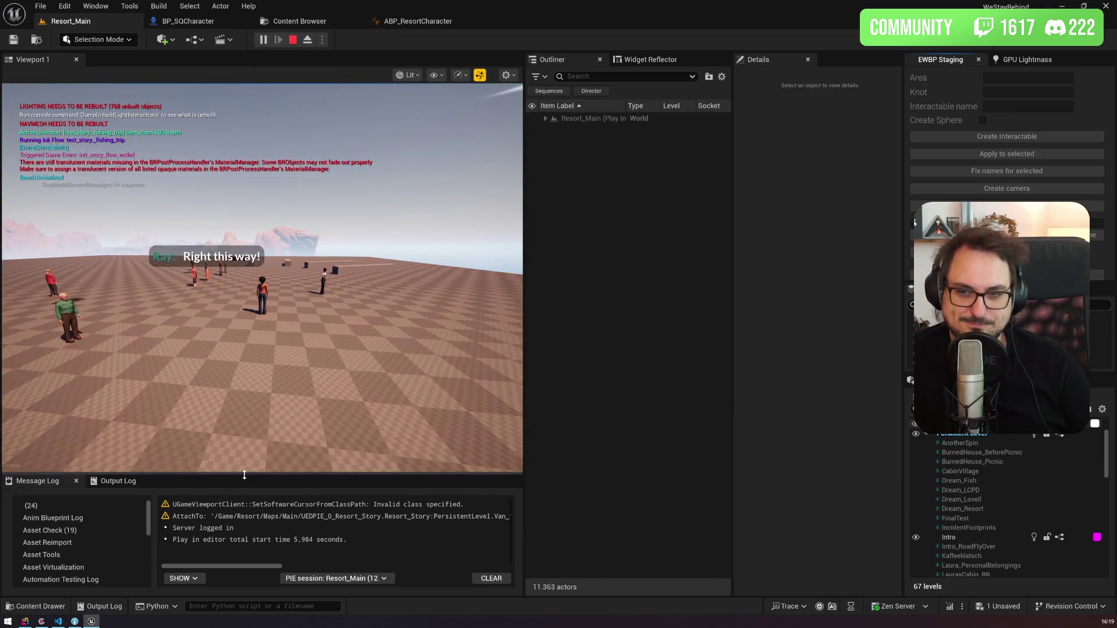
drag(248, 436, 249, 429)
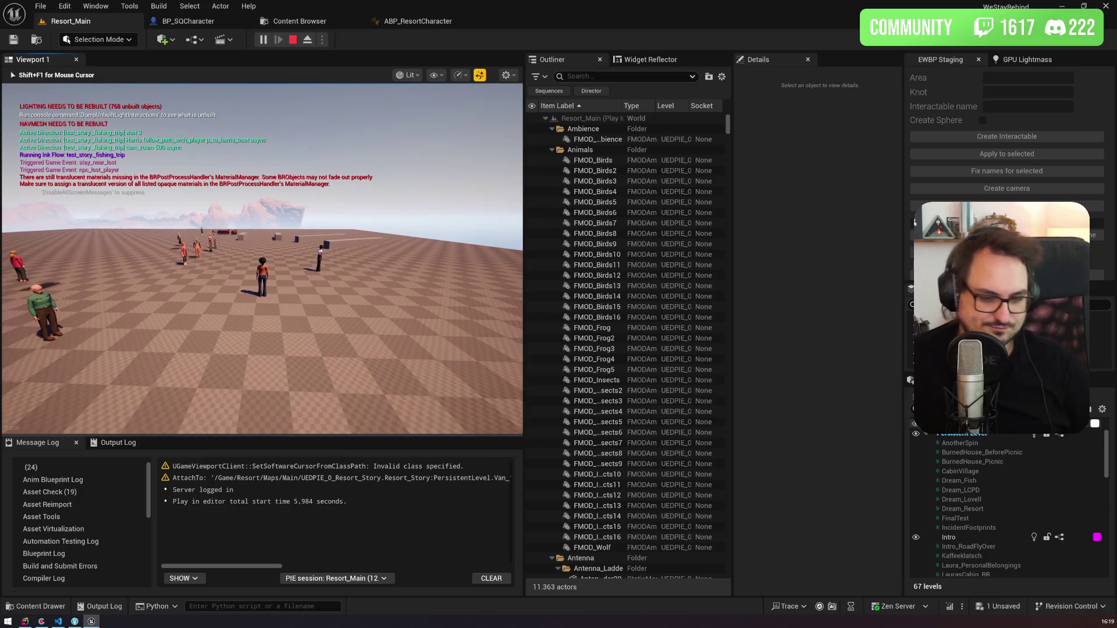
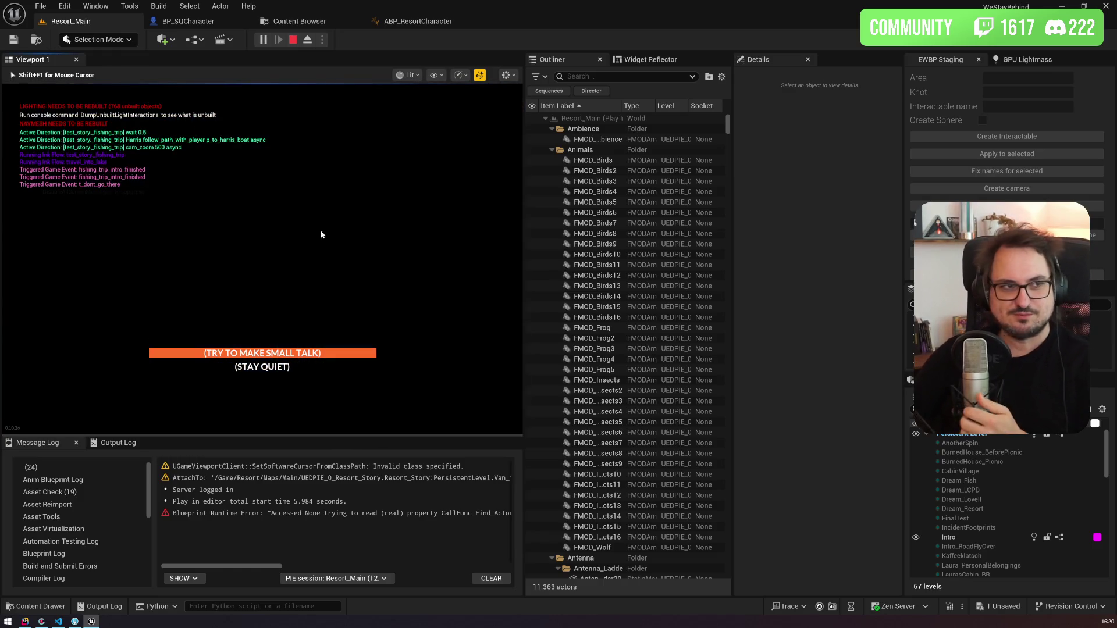
Step: Restart the play session fullscreen, skip to t_reaching_the_boat's small-talk choices, then stop playing
key(Escape)
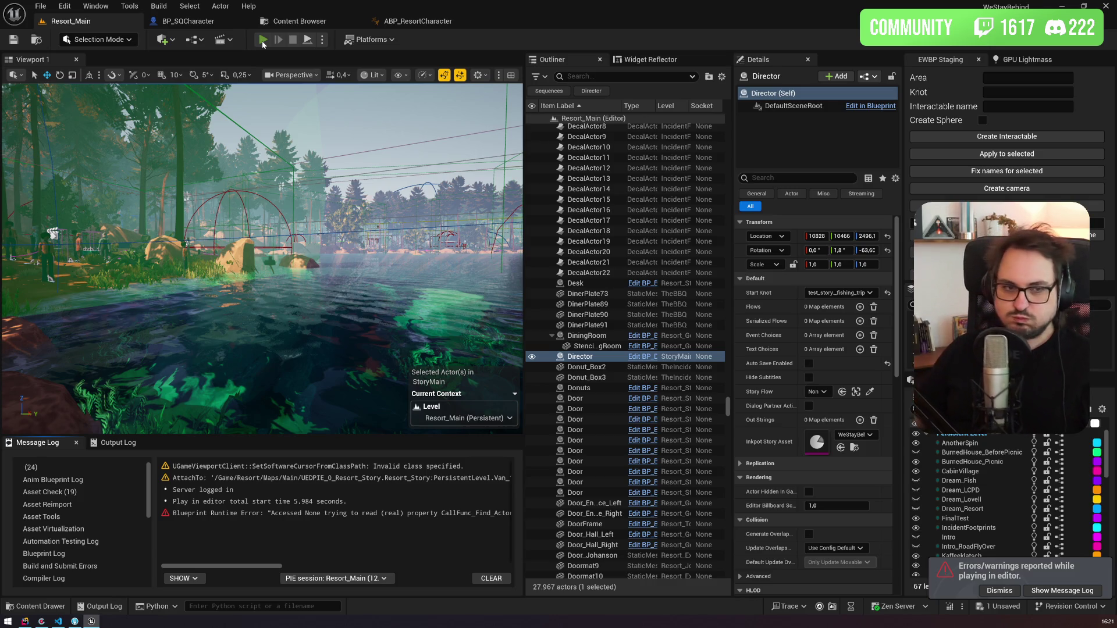
click(262, 40)
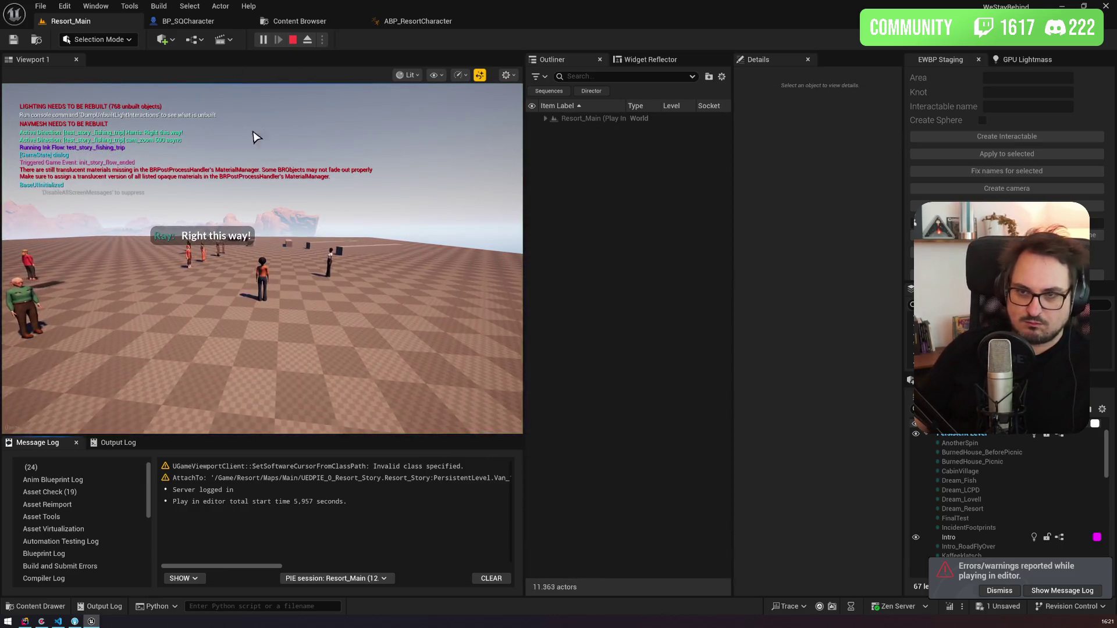
key(F11)
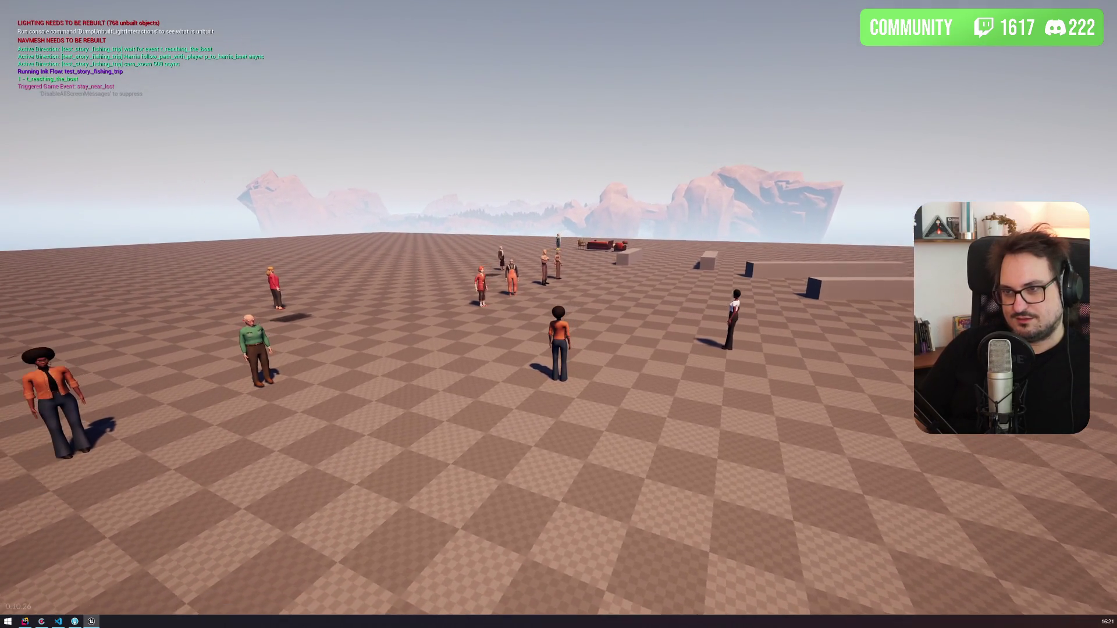
key(t)
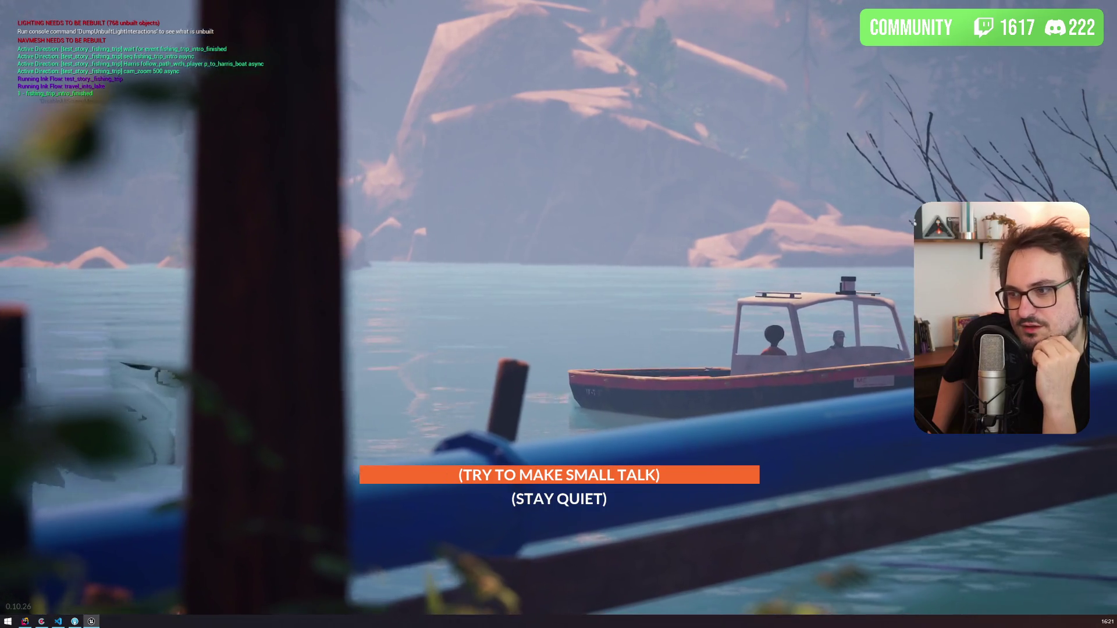
key(F11)
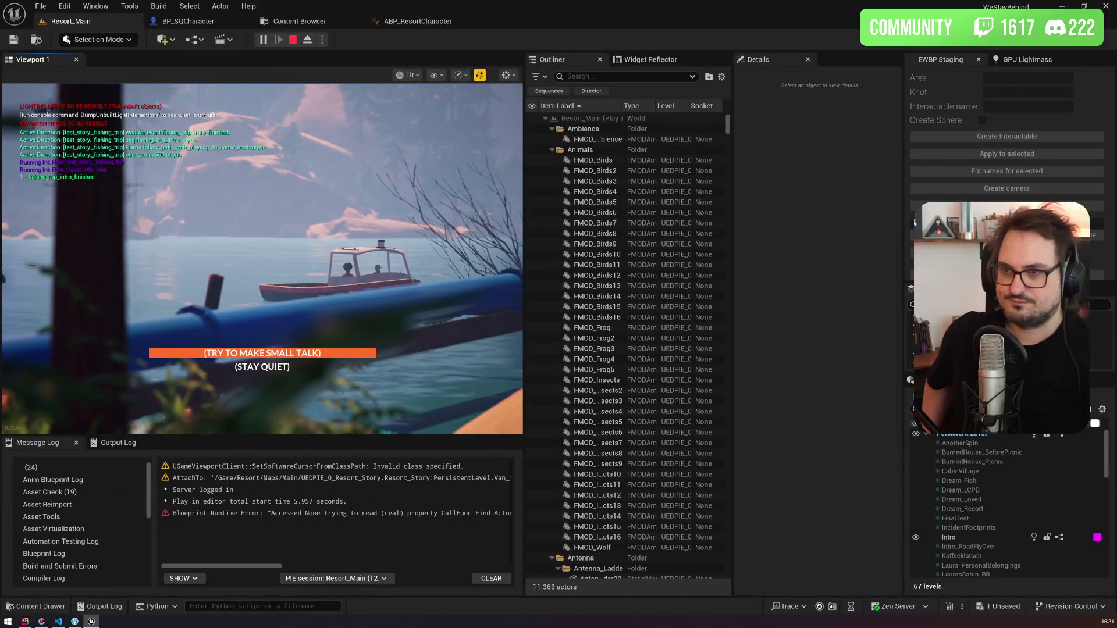
key(Escape)
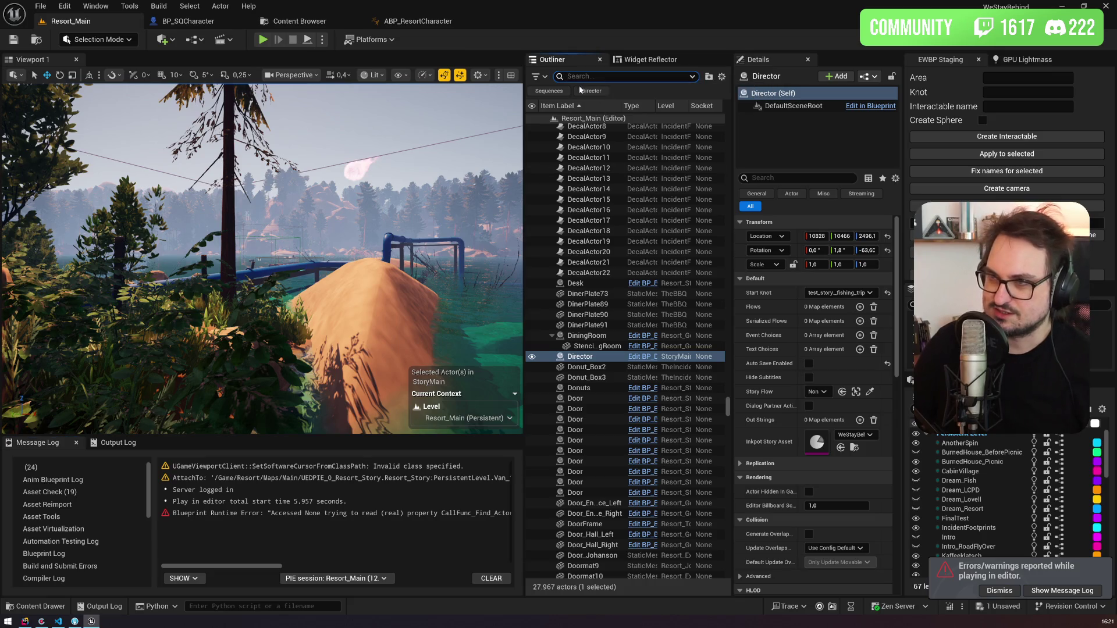
Step: Filter the Outliner to Sequences, widen its columns, and select the fishing_trip_intro sequence
click(557, 93)
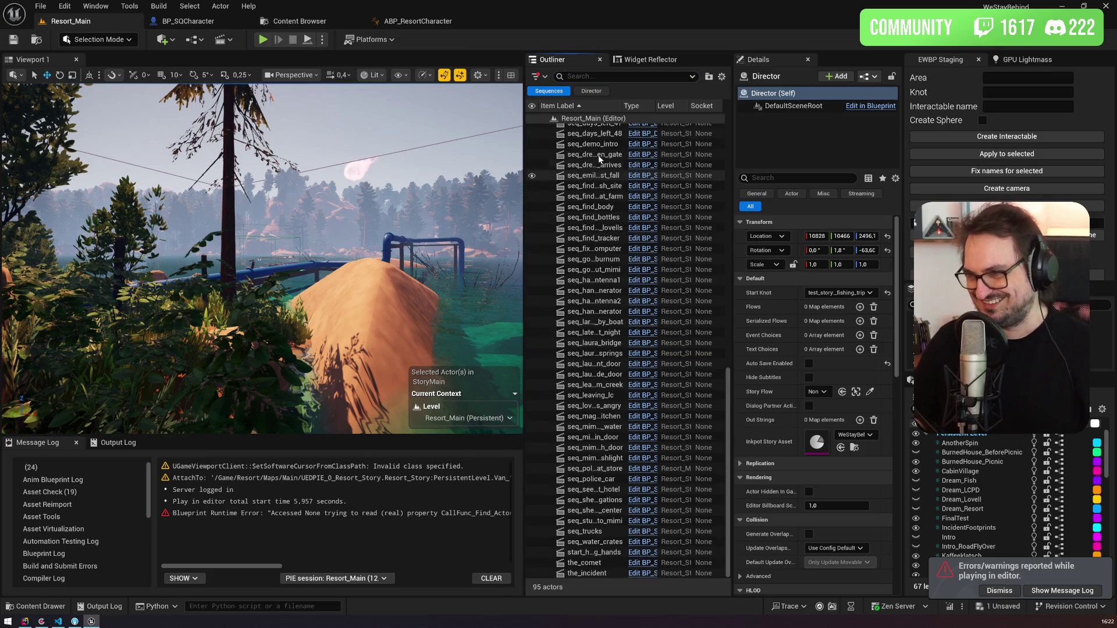
drag(620, 106, 649, 105)
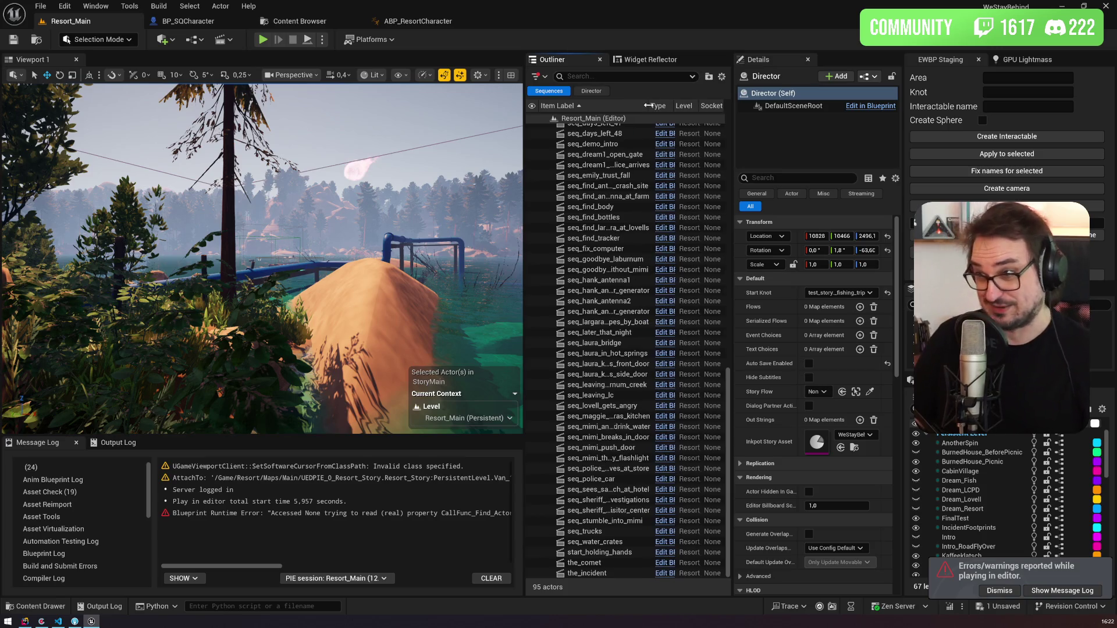
drag(524, 233, 492, 236)
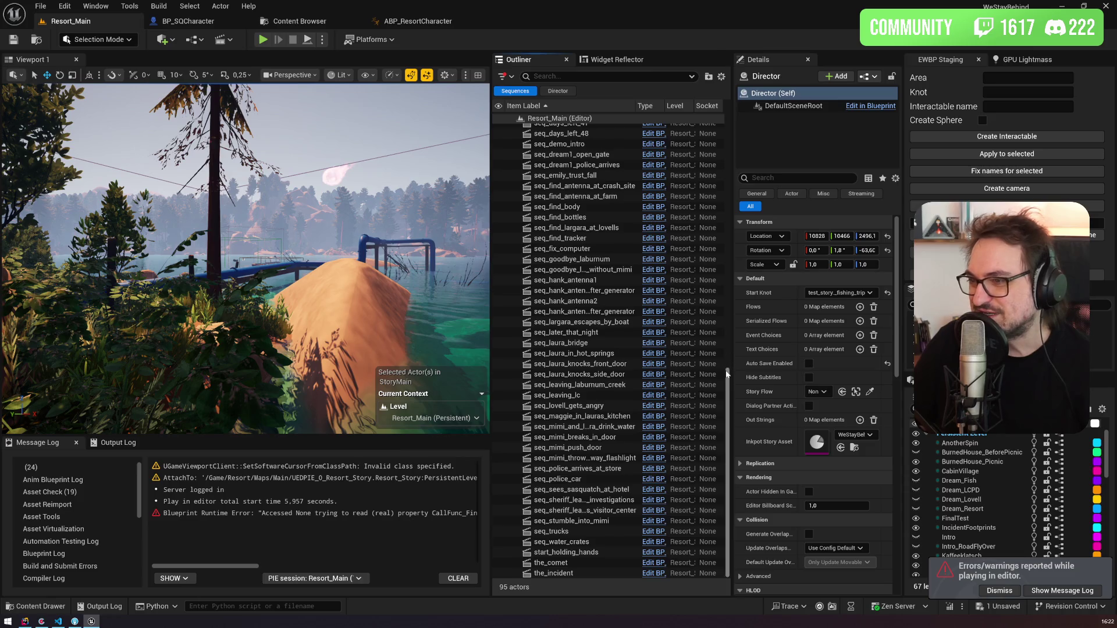
drag(727, 396, 705, 222)
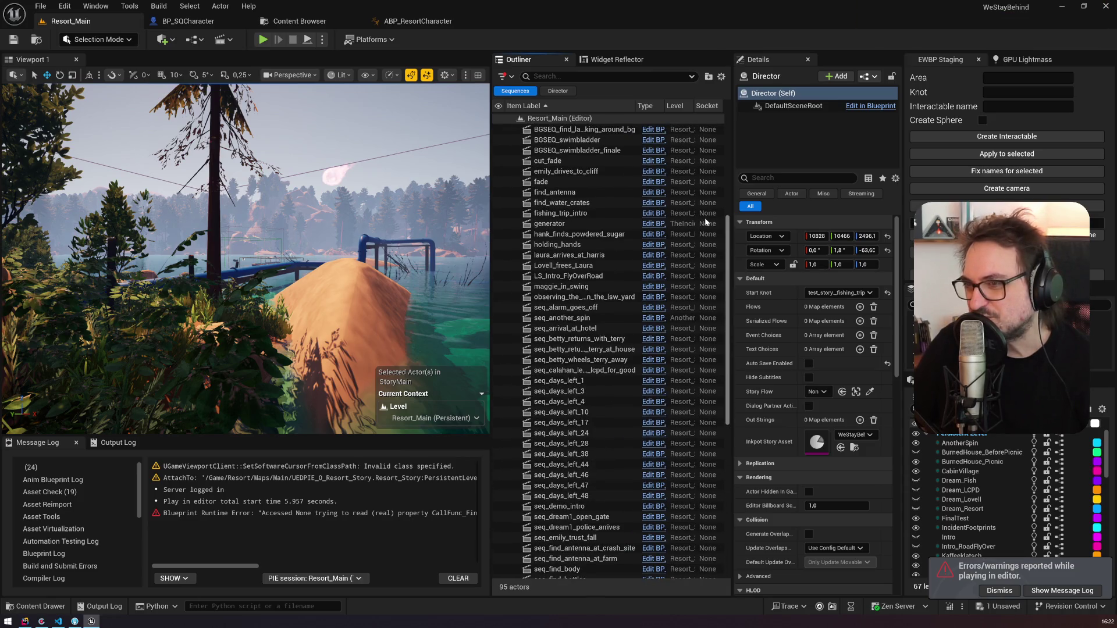
scroll(704, 217, down, 5)
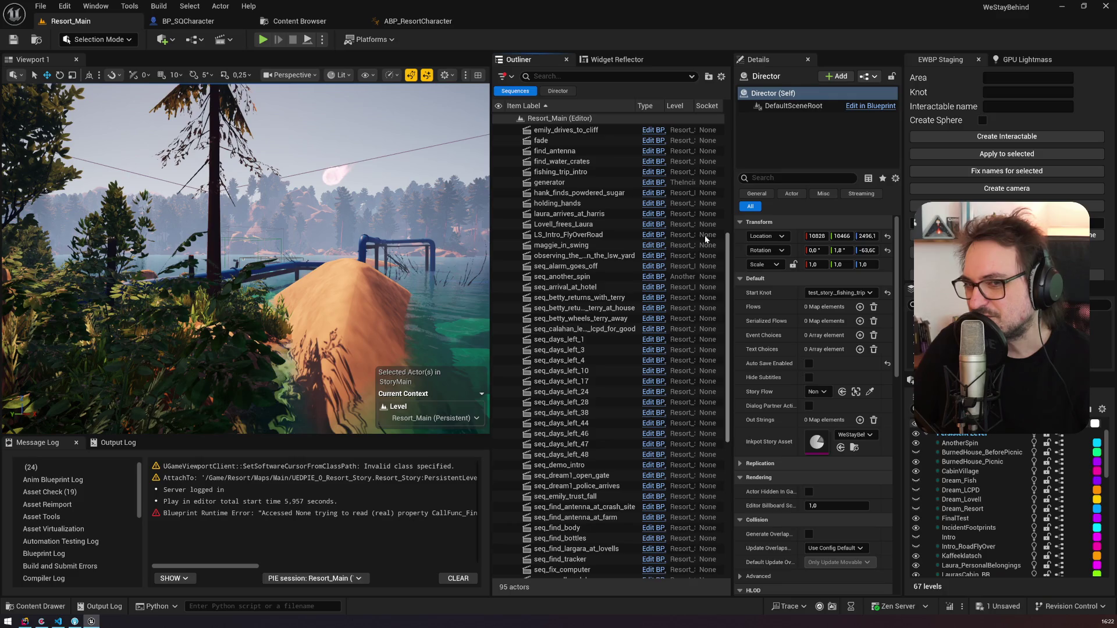
scroll(713, 279, down, 1)
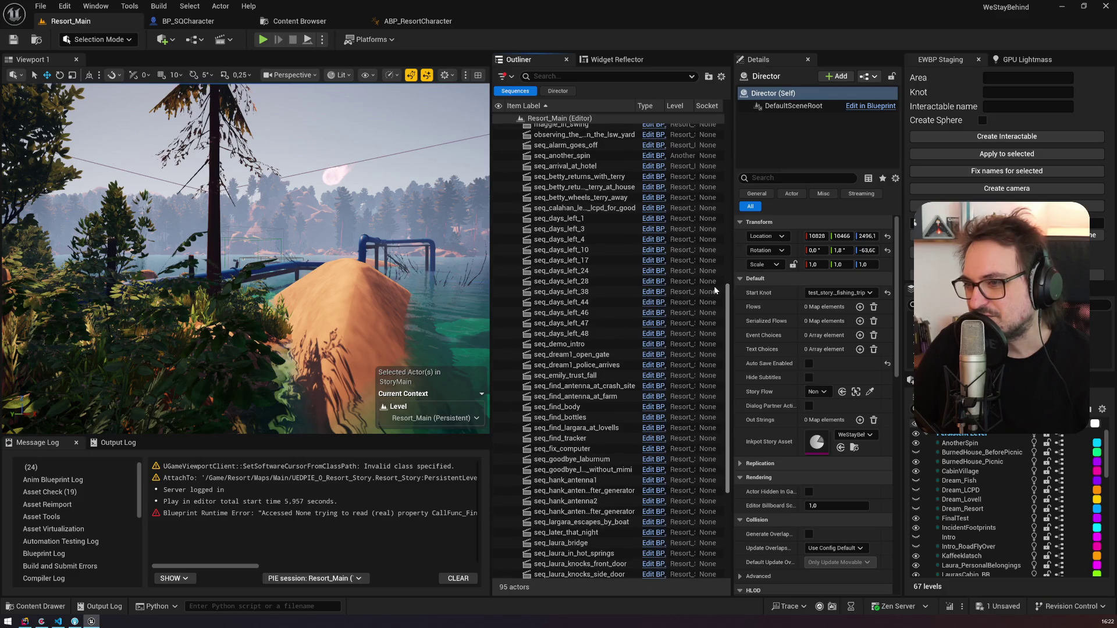
scroll(714, 285, up, 12)
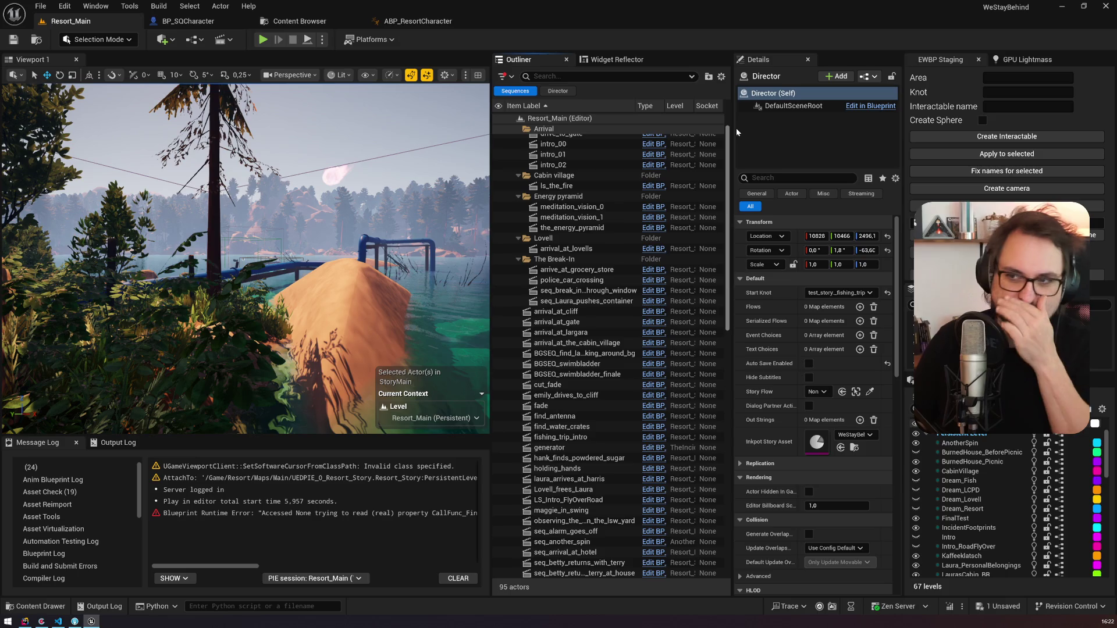
drag(736, 137, 735, 166)
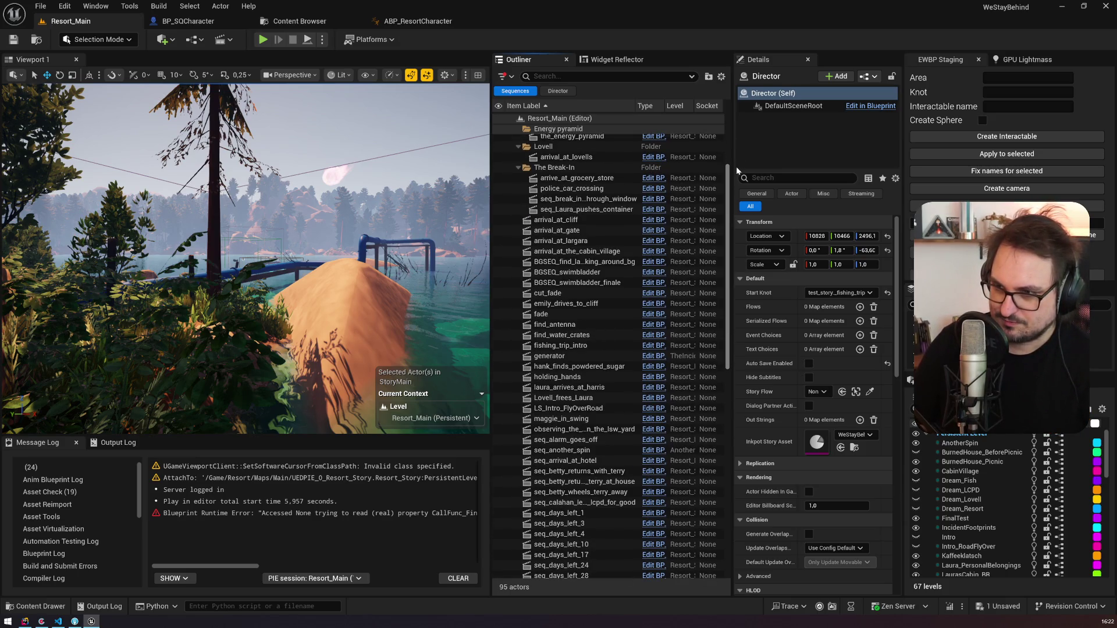
click(562, 345)
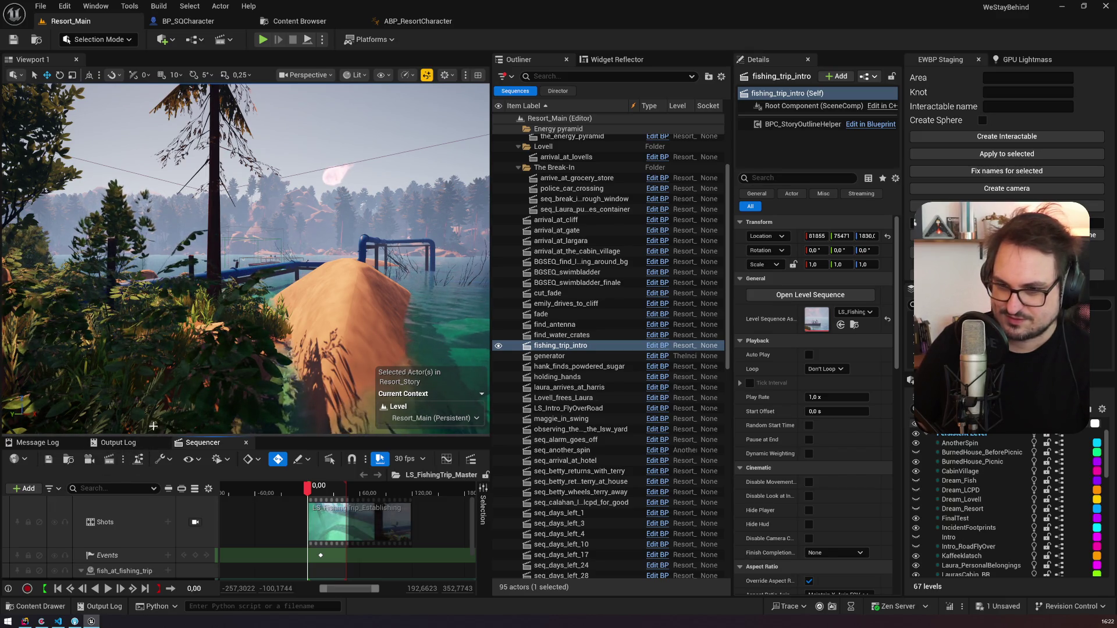
Step: Enlarge Sequencer, lock the viewport to Camera Cuts, and scrub forward through the shots
drag(152, 429, 153, 382)
click(195, 475)
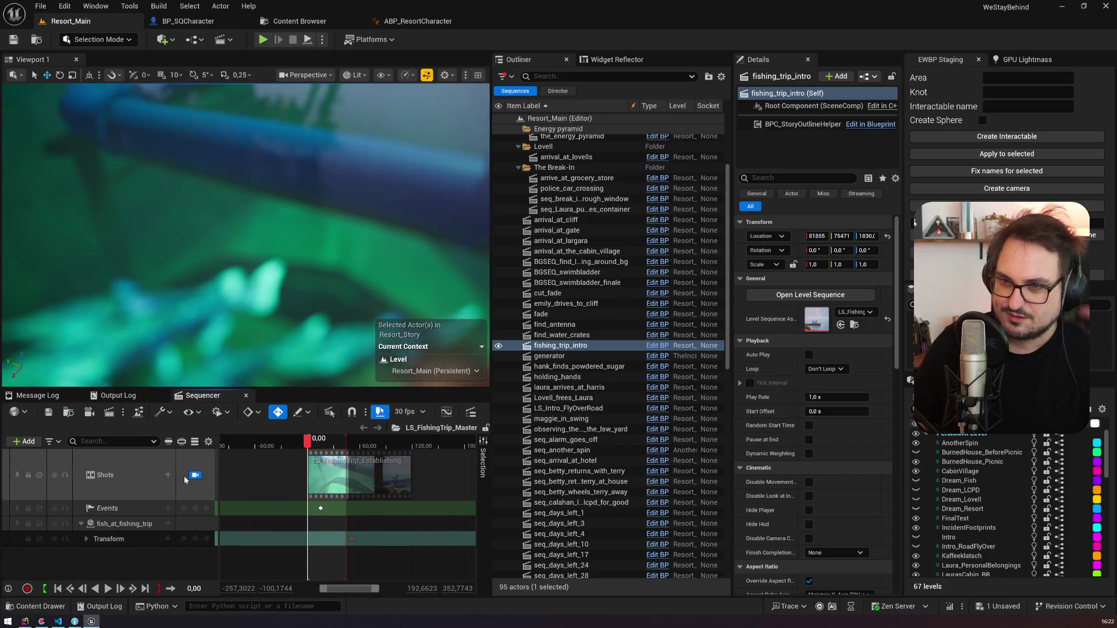
click(313, 445)
drag(313, 445, 329, 452)
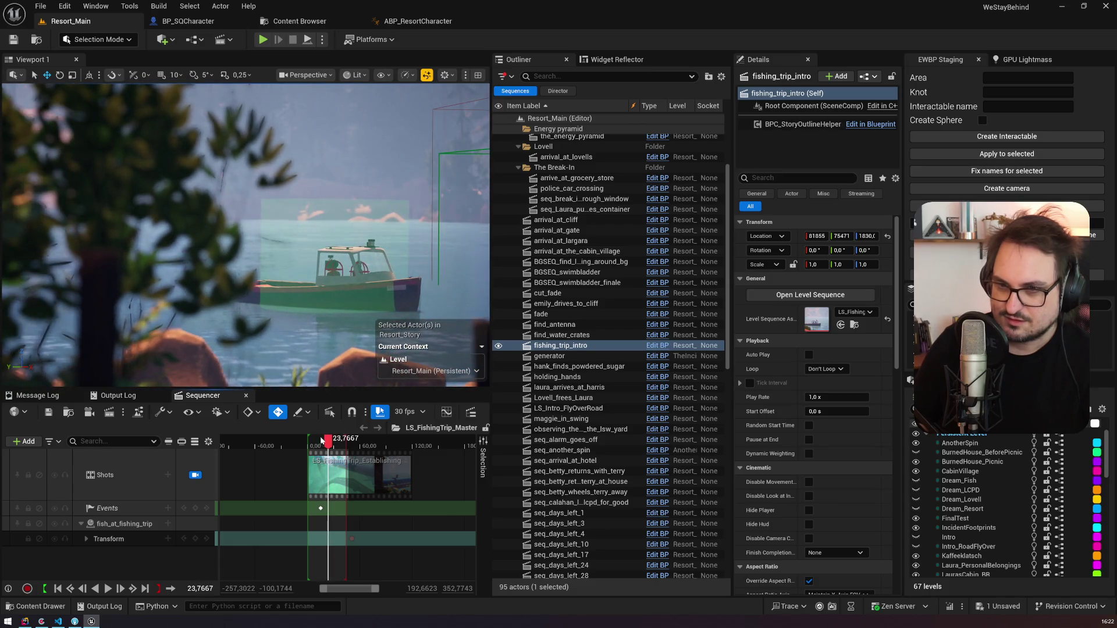
Step: Select the foreground foliage, widen the viewport, and scrub to the boat-on-lake shot at frame 30.90
right_click(250, 253)
click(250, 253)
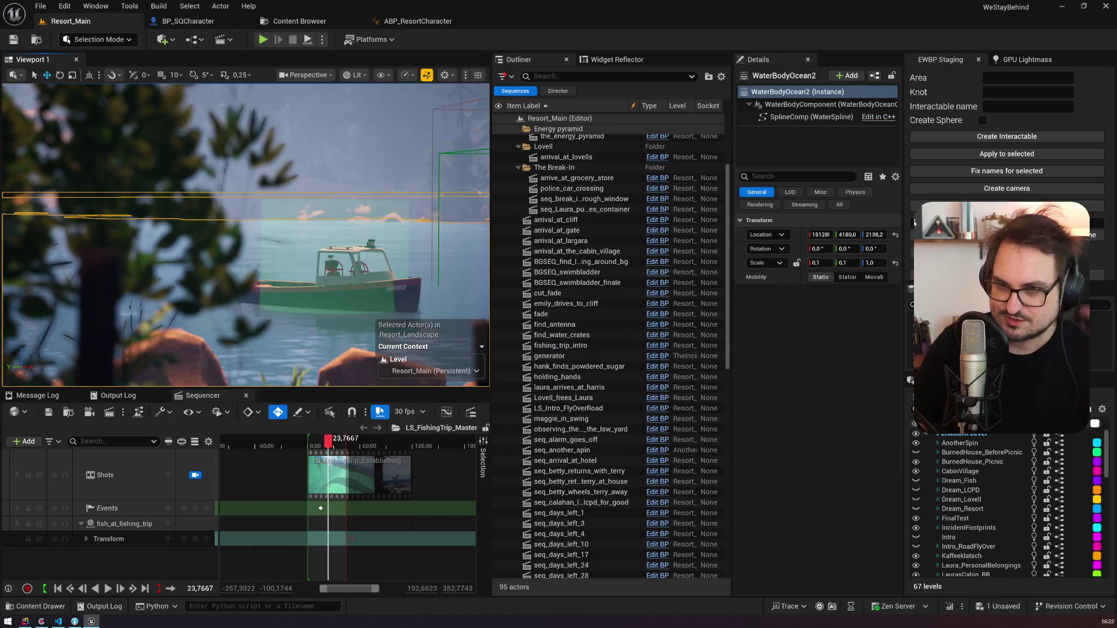
drag(491, 256, 614, 258)
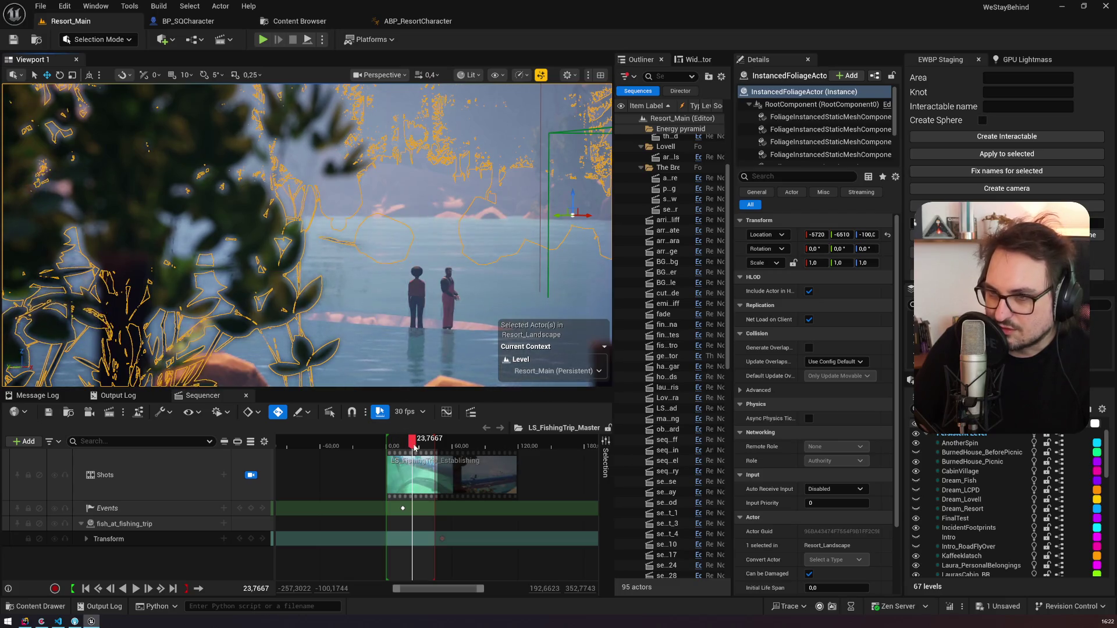
click(415, 446)
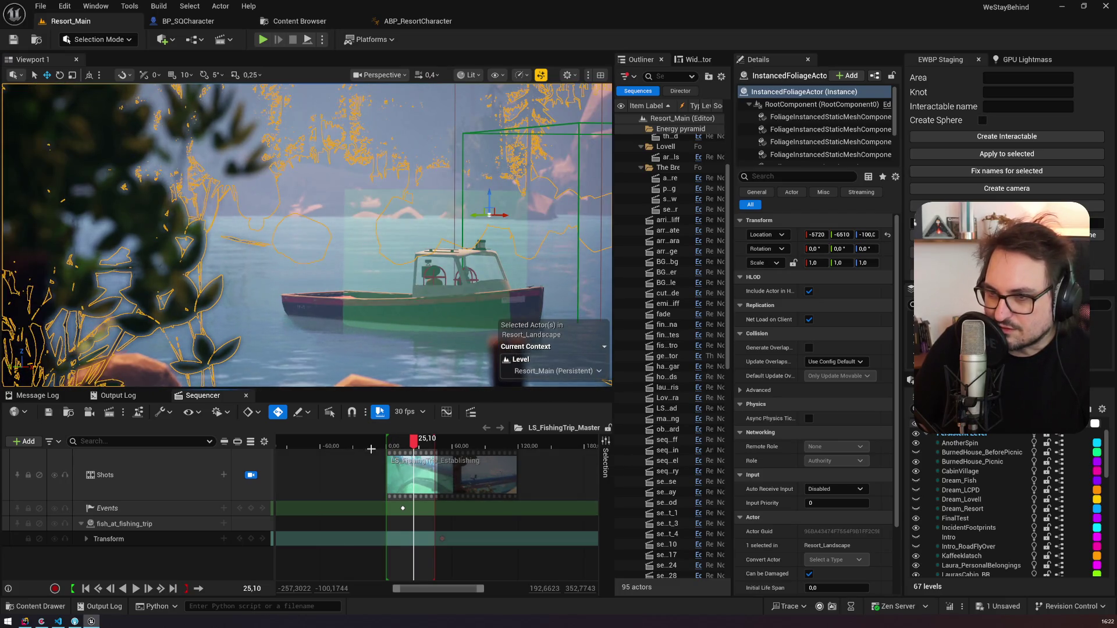
click(344, 447)
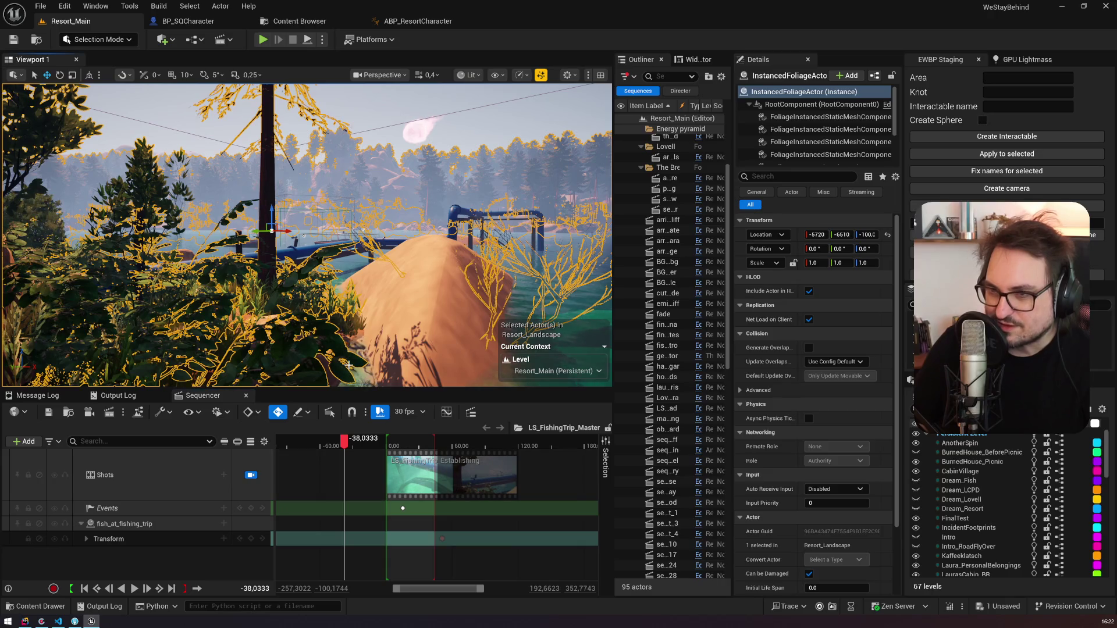
key(g)
drag(353, 447, 422, 458)
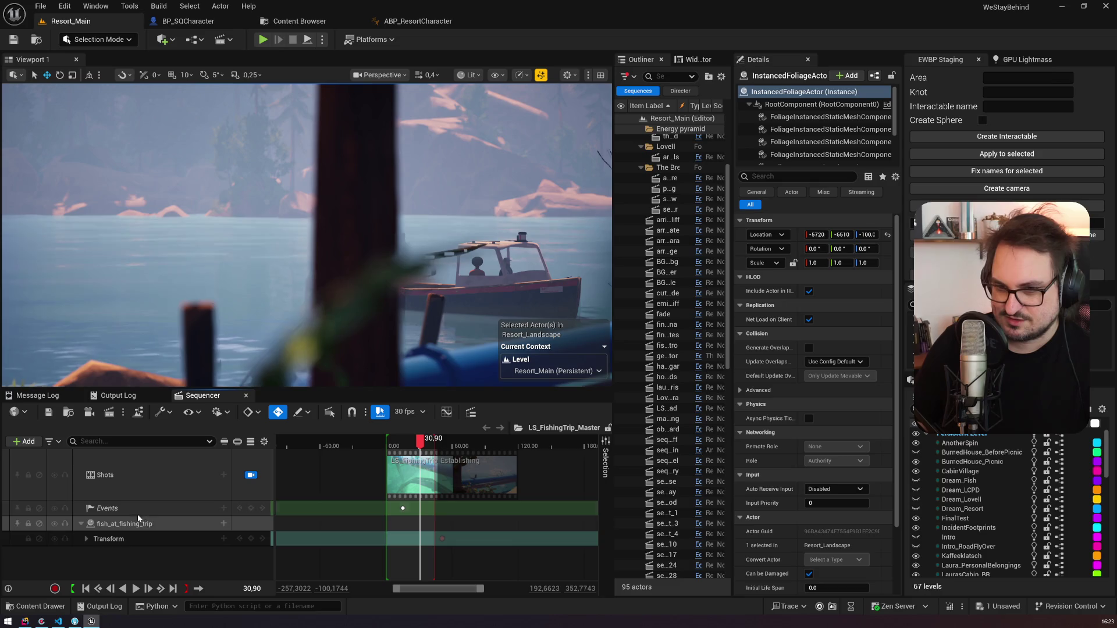
Step: Open the establishing shot subsequence and collapse the Fish folder and BP_HarrisBoat tracks
double_click(420, 486)
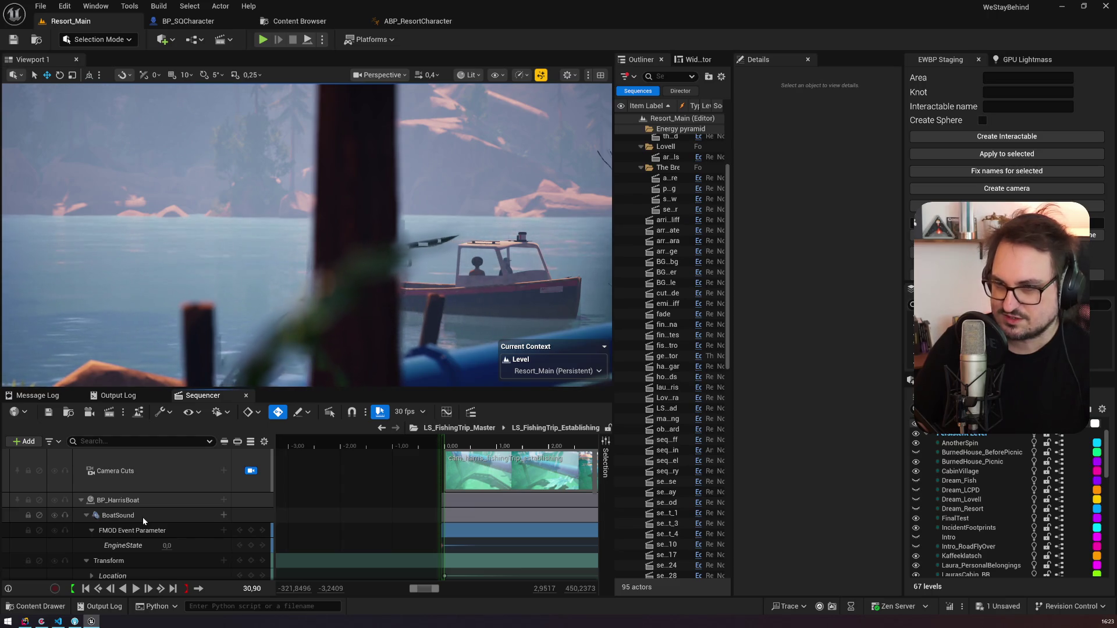
scroll(140, 534, down, 5)
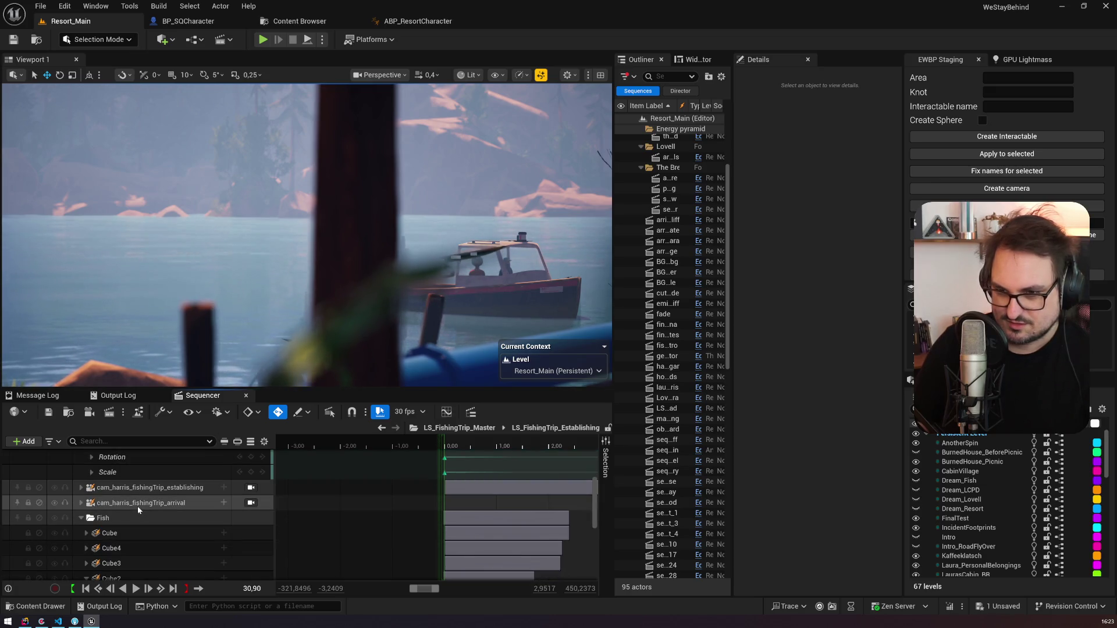
click(138, 488)
click(138, 503)
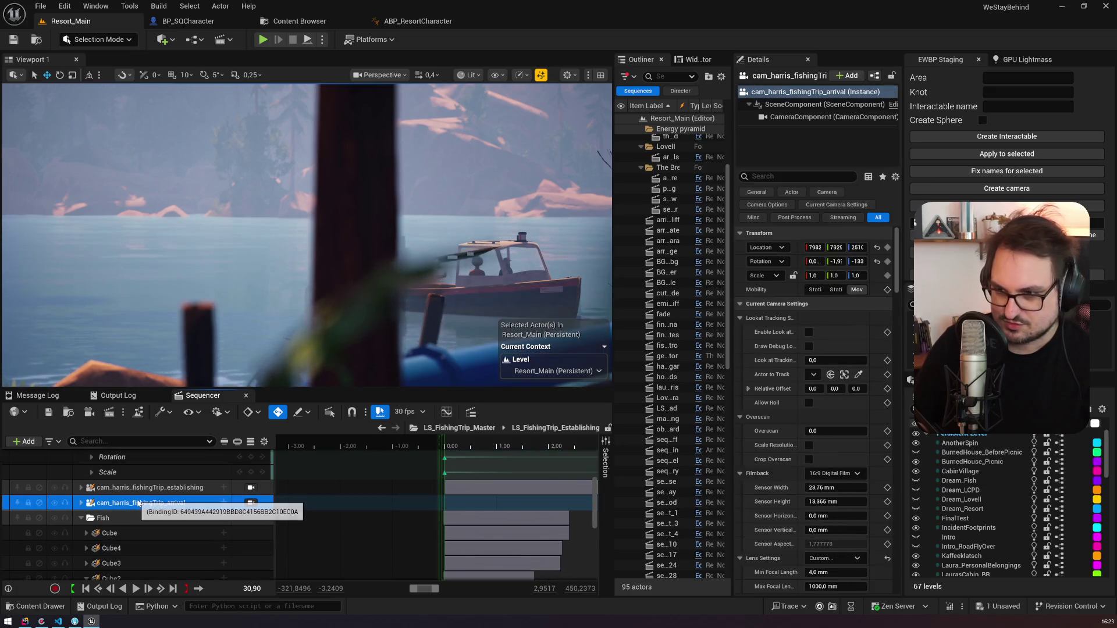
click(87, 517)
click(81, 517)
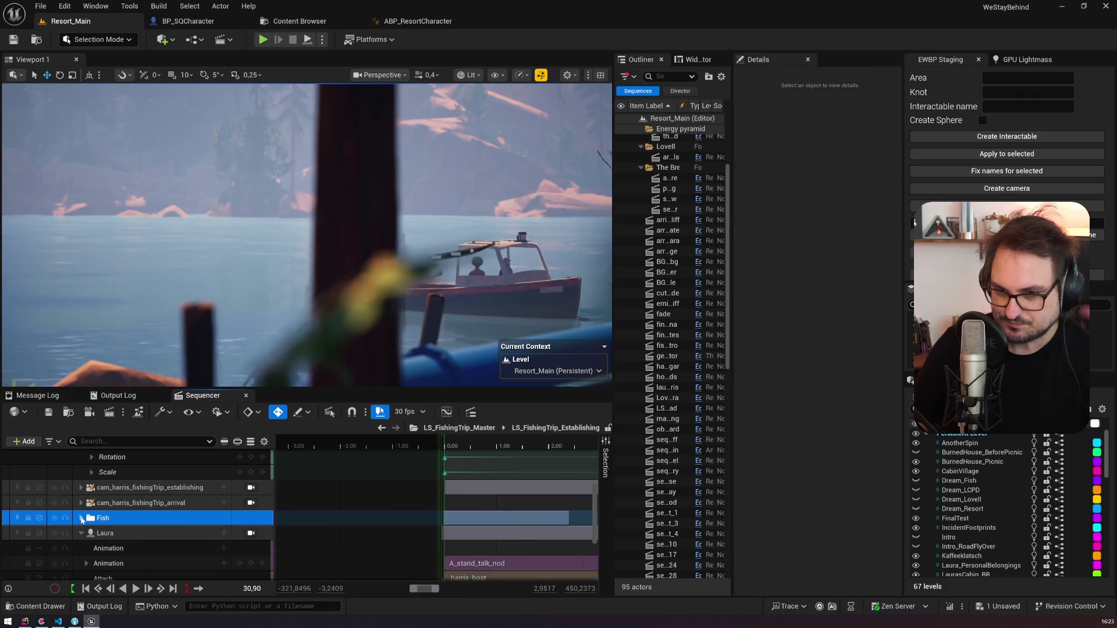
scroll(80, 553, up, 1)
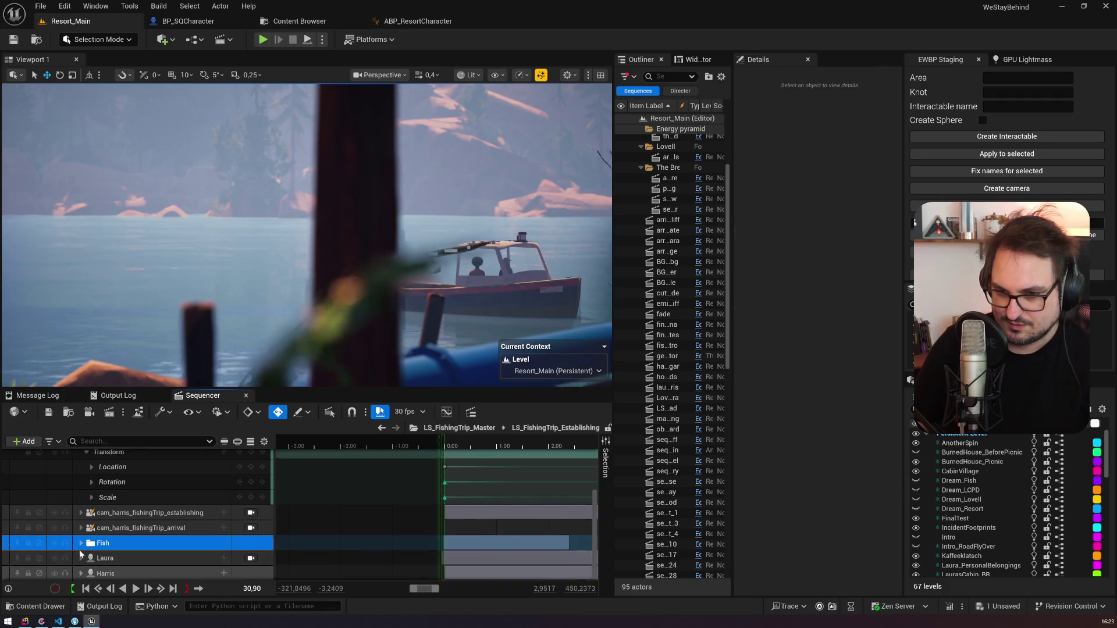
click(147, 513)
scroll(147, 515, up, 2)
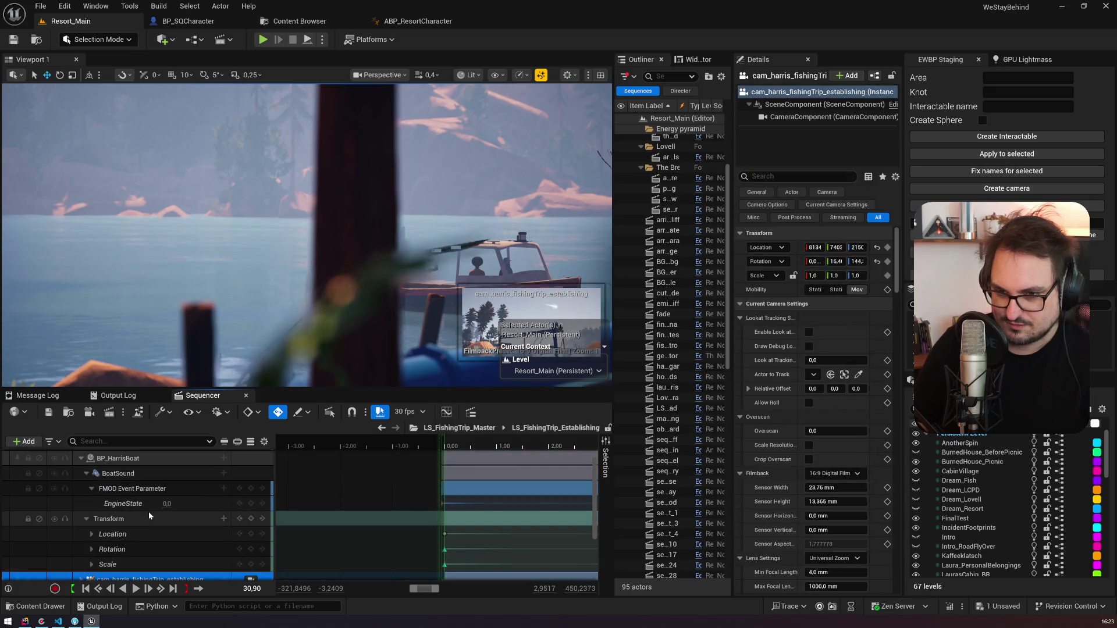
scroll(148, 511, up, 2)
click(81, 501)
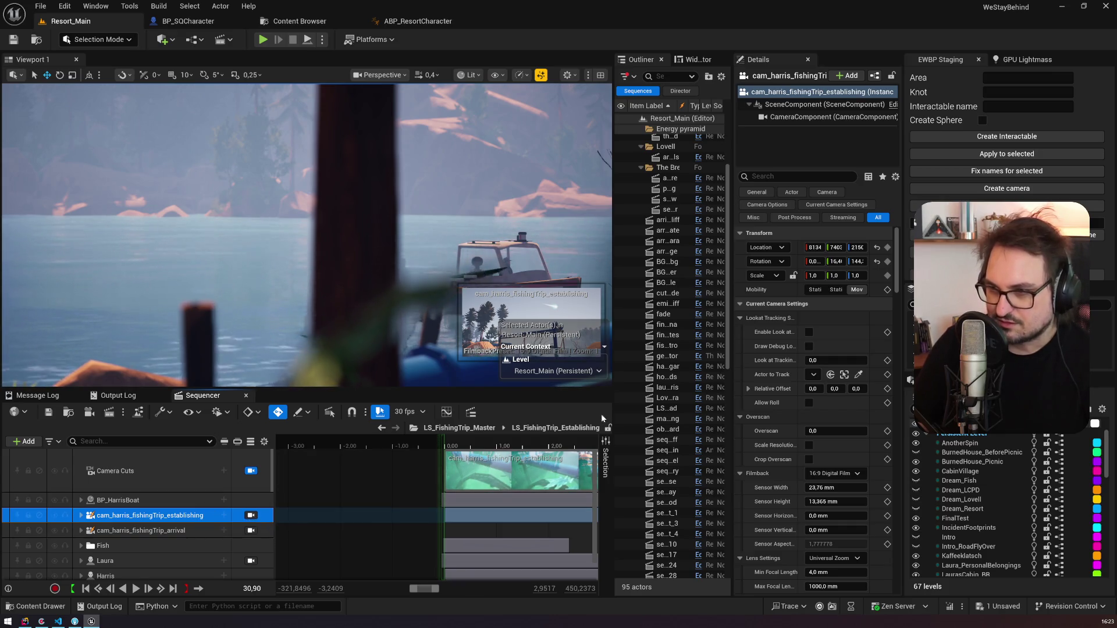
Step: Expand the arrival camera's keyframes, screenshot its view, and start a conversation on the Codecks card
drag(437, 594, 447, 594)
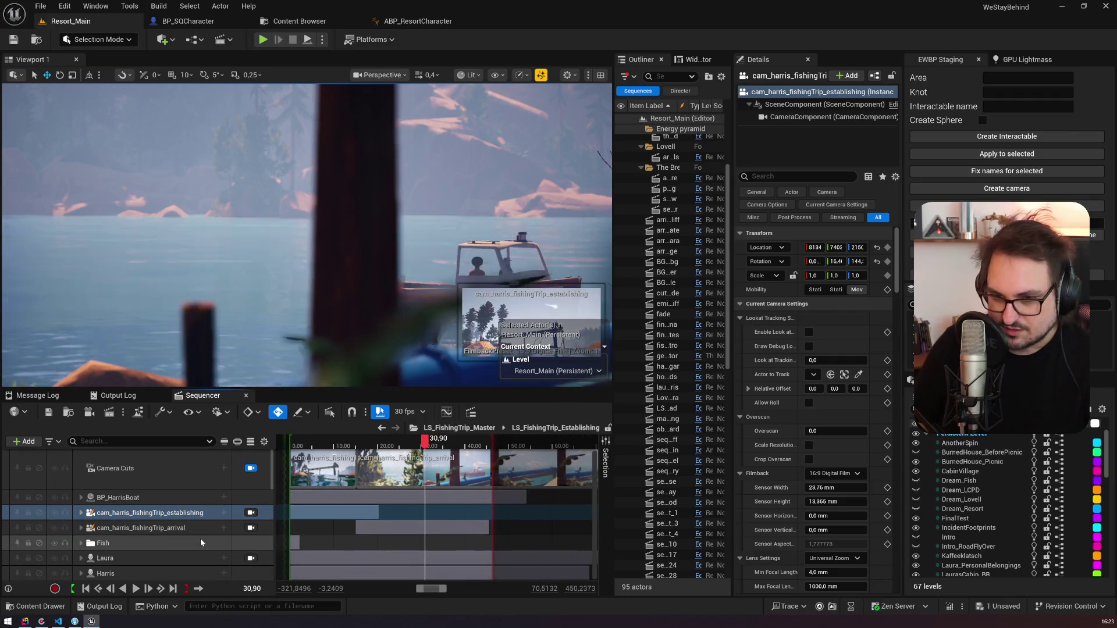
click(82, 529)
click(81, 528)
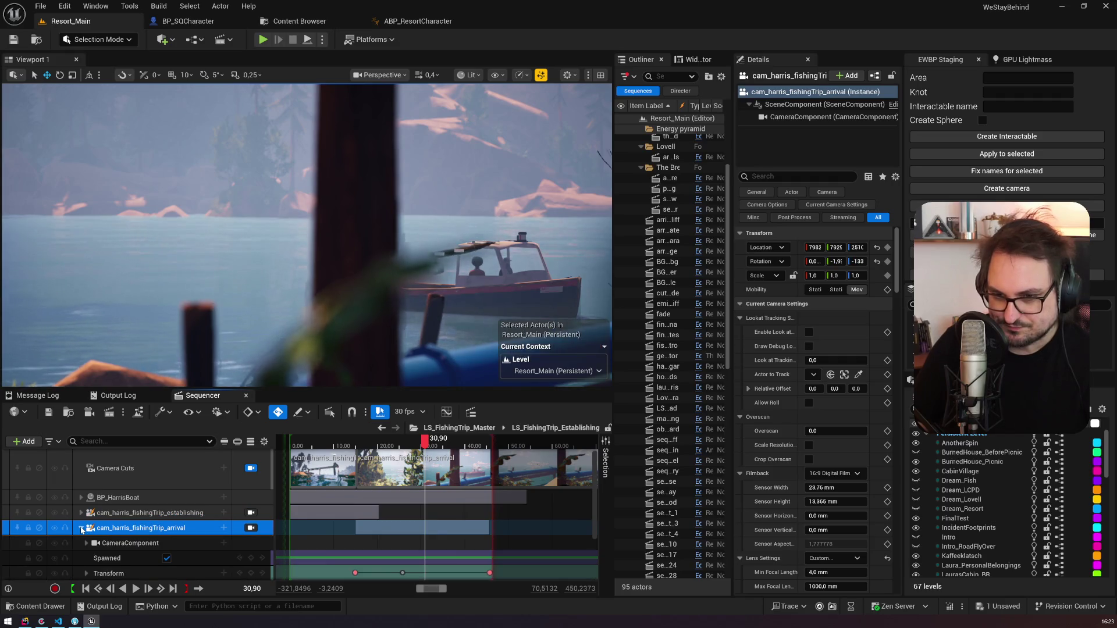
scroll(82, 528, down, 3)
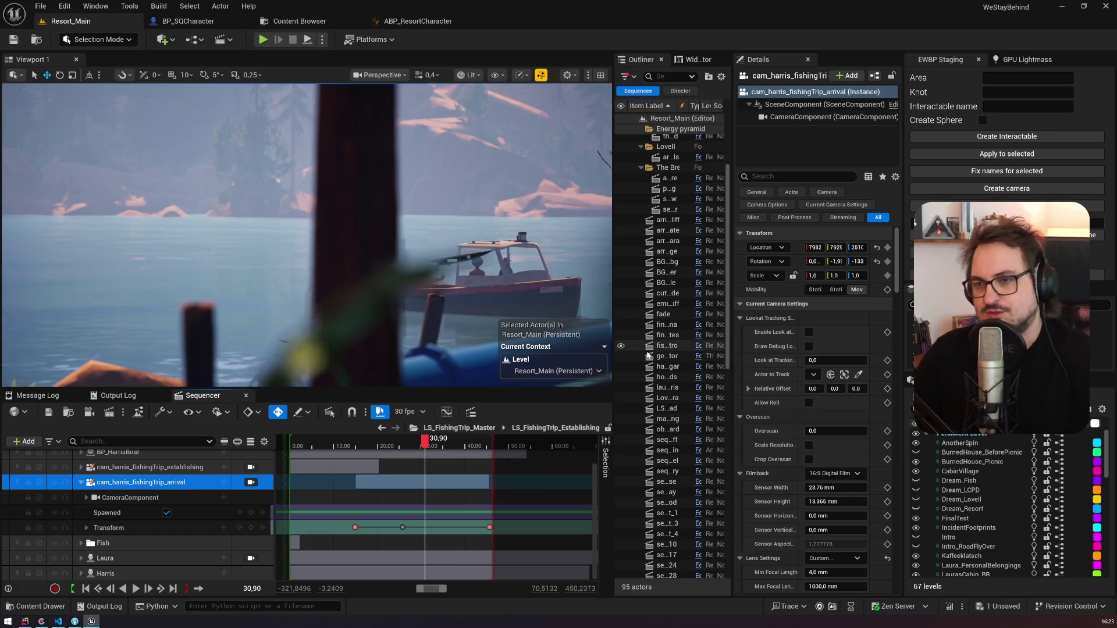
key(super+shift+s)
drag(110, 87, 549, 382)
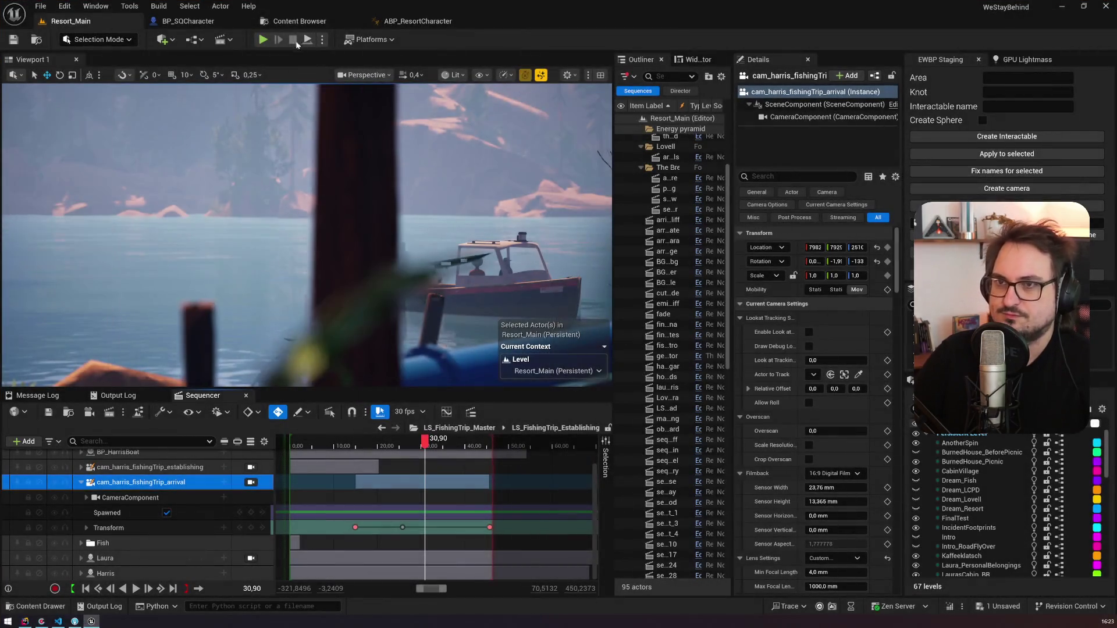
click(40, 621)
click(364, 215)
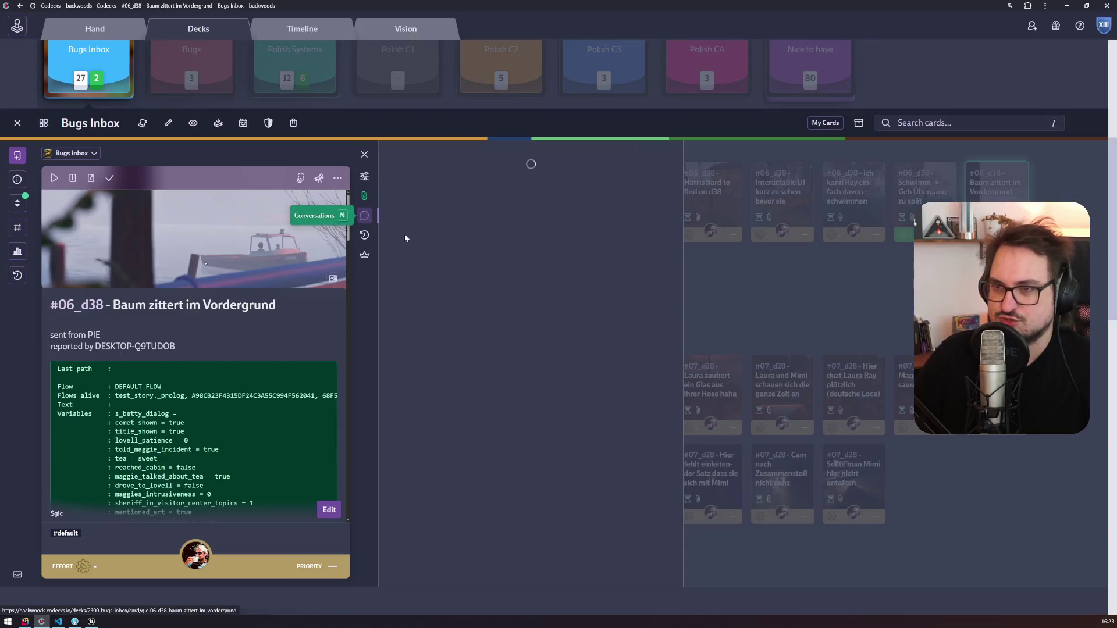
Step: Post a comment with the foliage screenshot, @-mentioning a co-worker to check the artefacts
key(ctrl+v)
text(@ma)
key(Return)
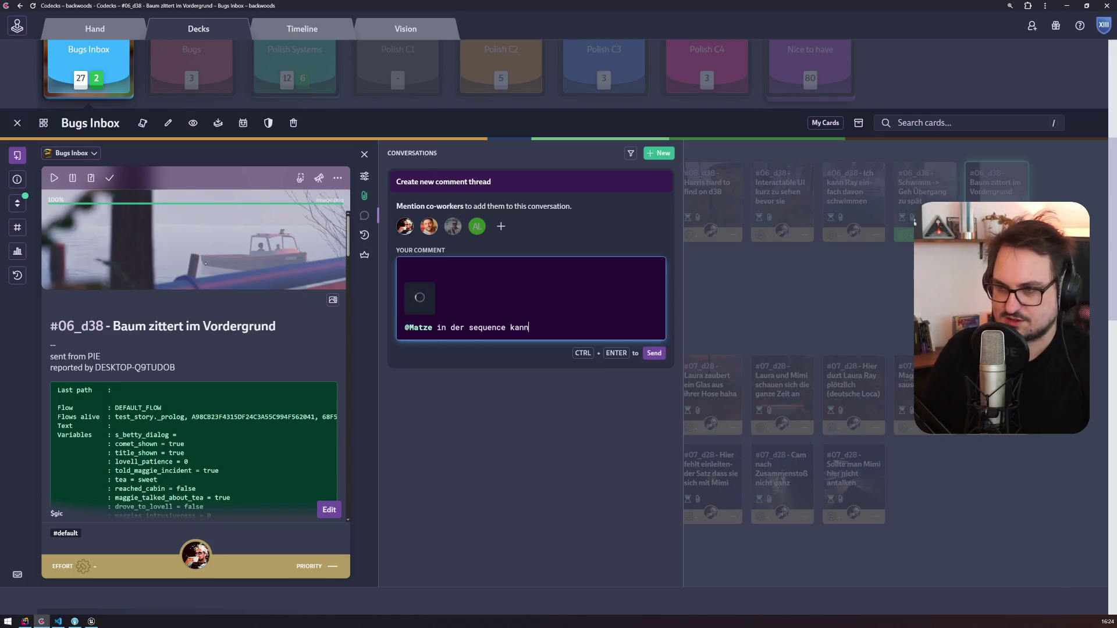
text(man)
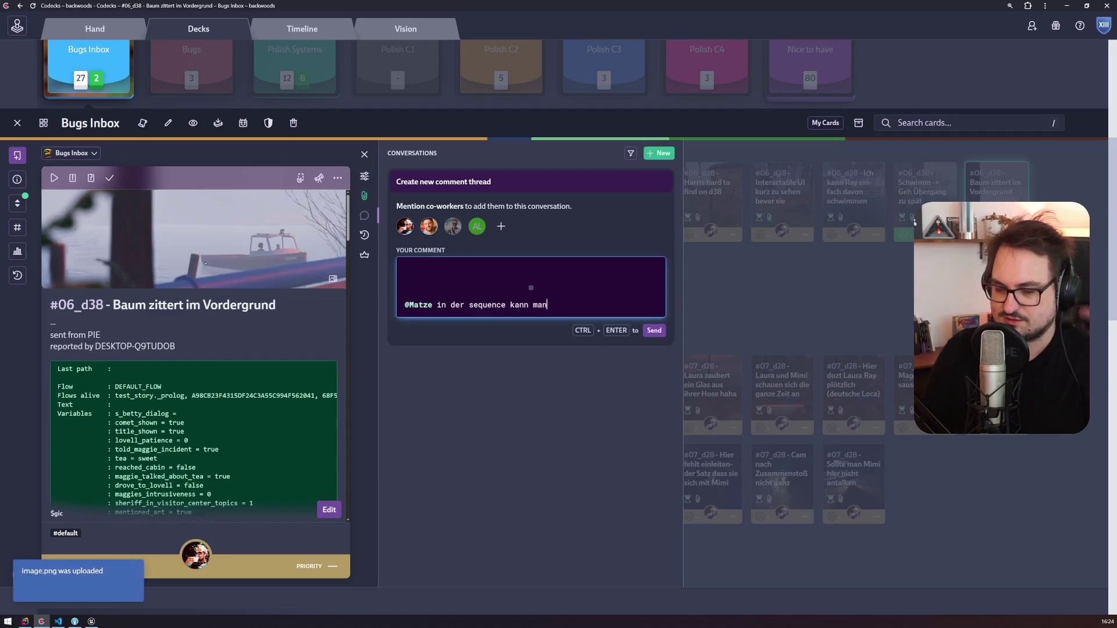
text(s auch sehe)
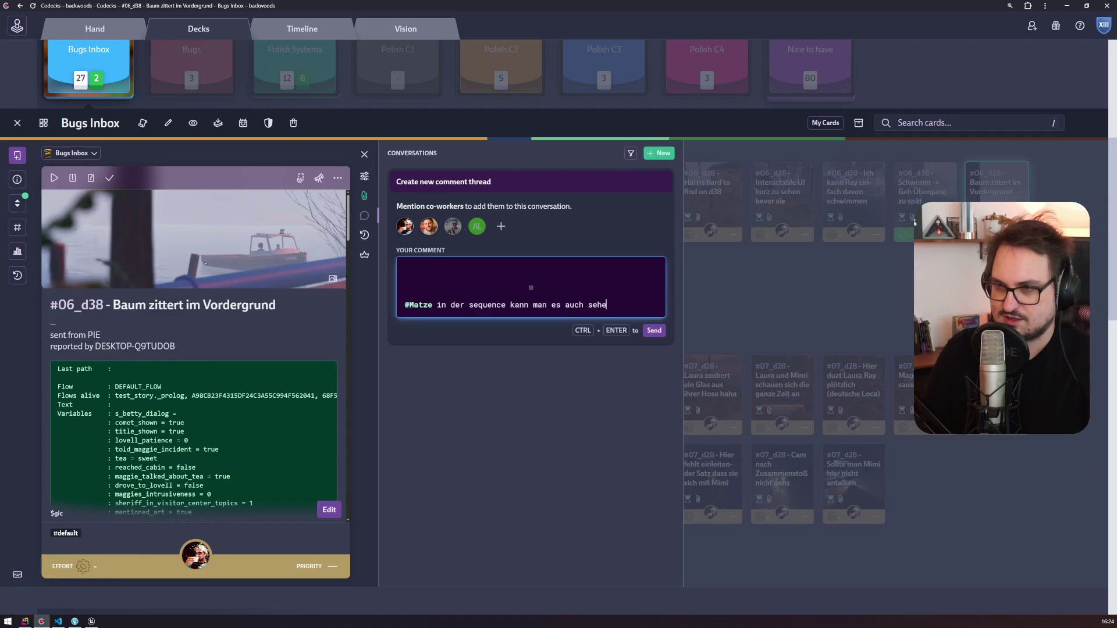
text(bn)
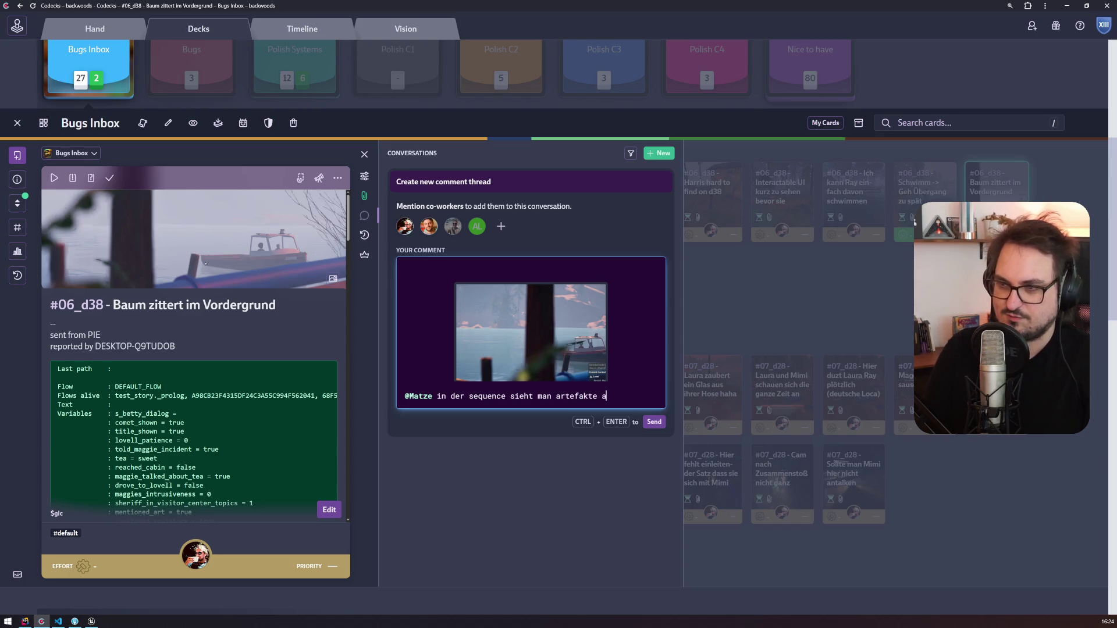
text(di)
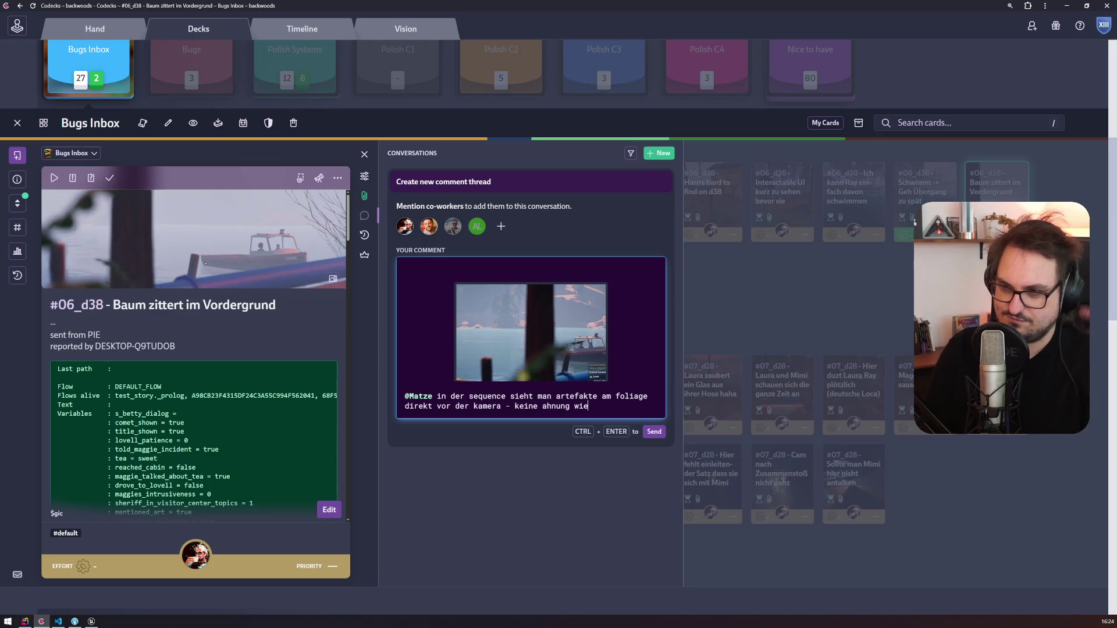
text(vllt kannst du ja mal glotzen)
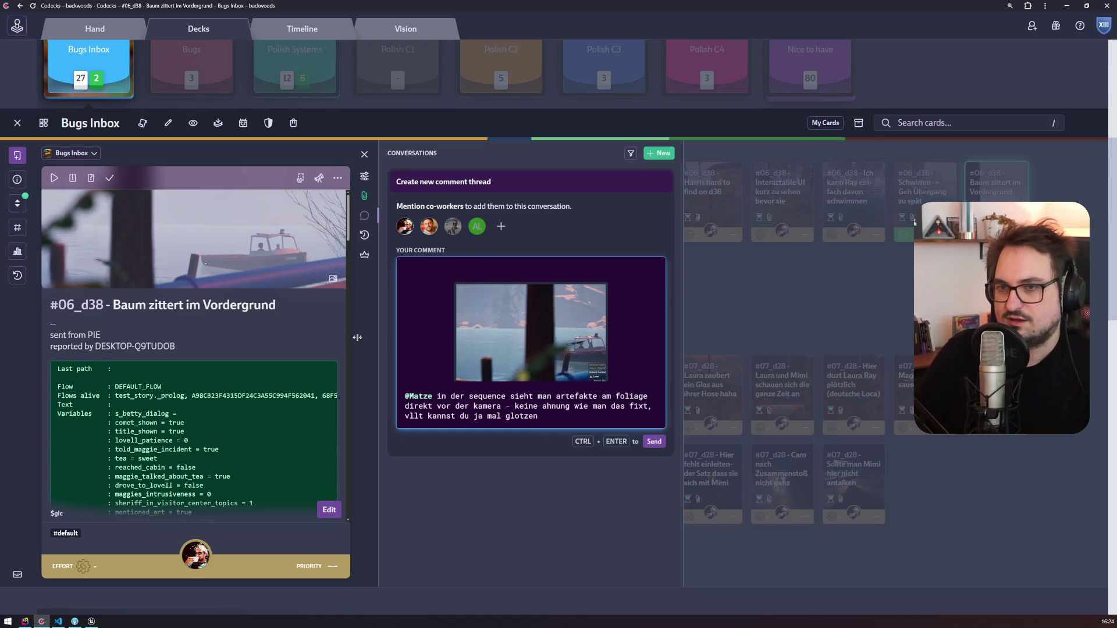
click(654, 441)
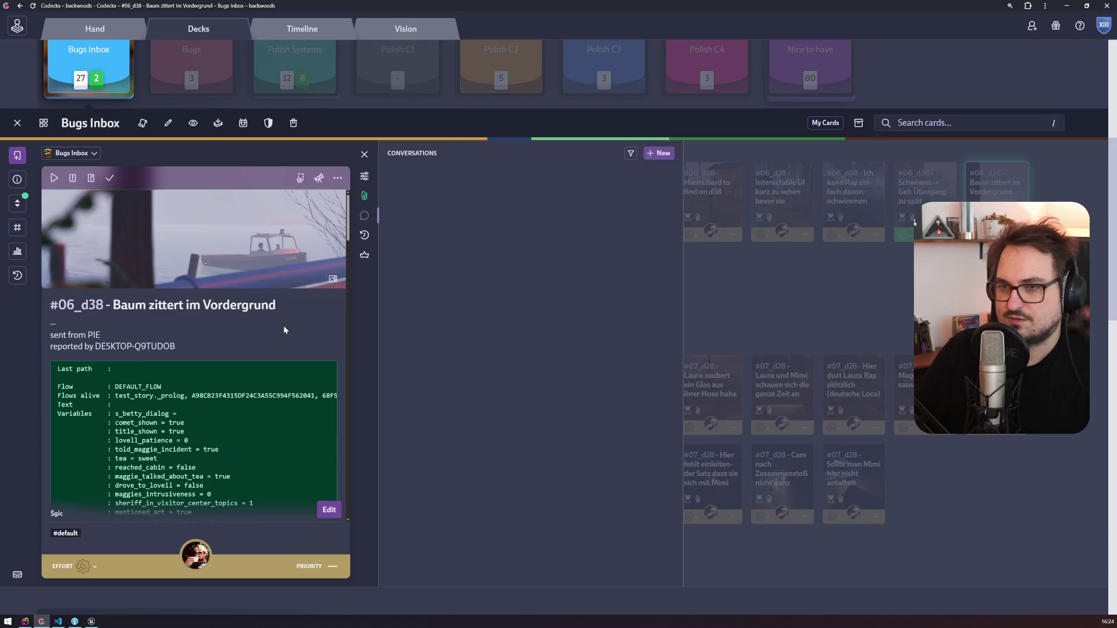
Step: Append 'Artefakte im Foliage' to the card title and assign it to another team member
click(282, 326)
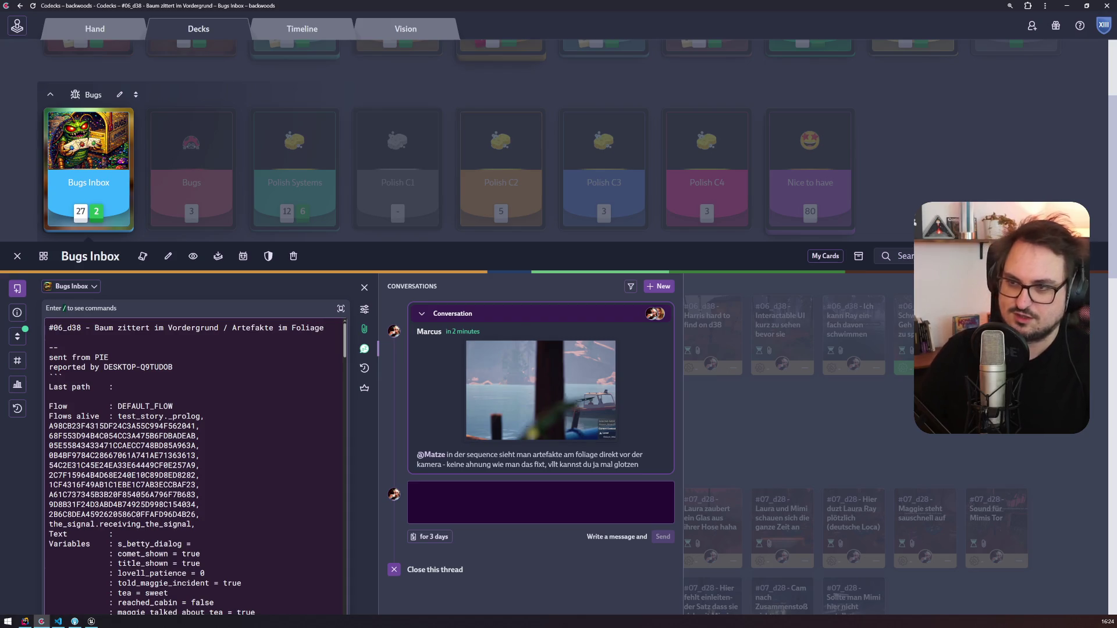
key(Escape)
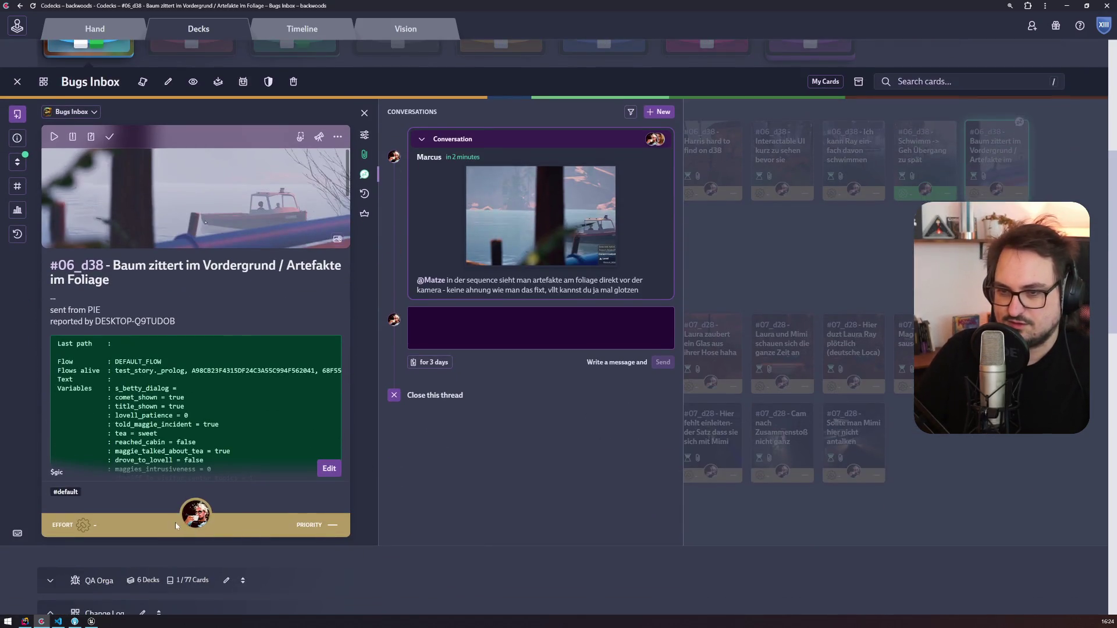
click(196, 515)
click(271, 492)
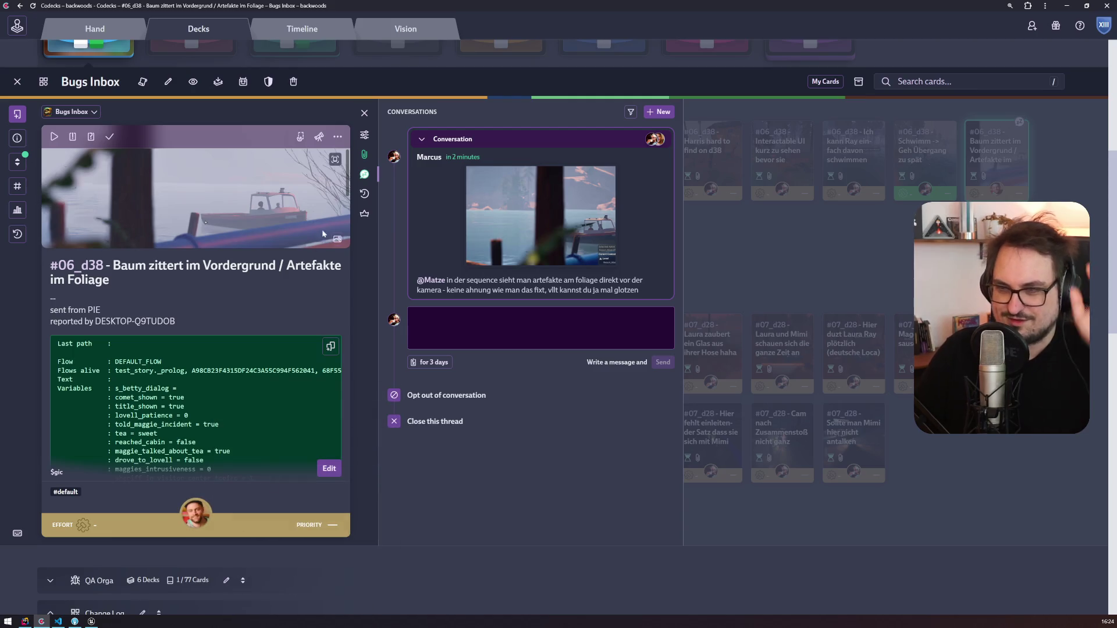
Step: Move the card from Bugs Inbox into the Polish C3 deck, then open the '(Ask about Lovell) nicht übersetzt' card
click(365, 113)
scroll(428, 348, up, 4)
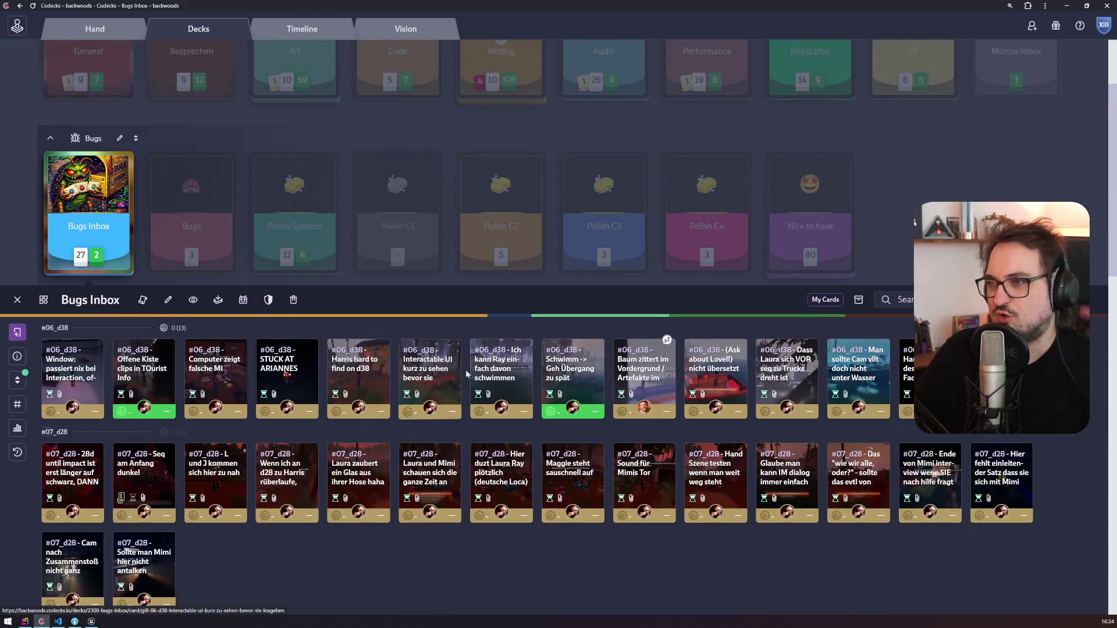
scroll(467, 374, up, 2)
drag(634, 454, 295, 127)
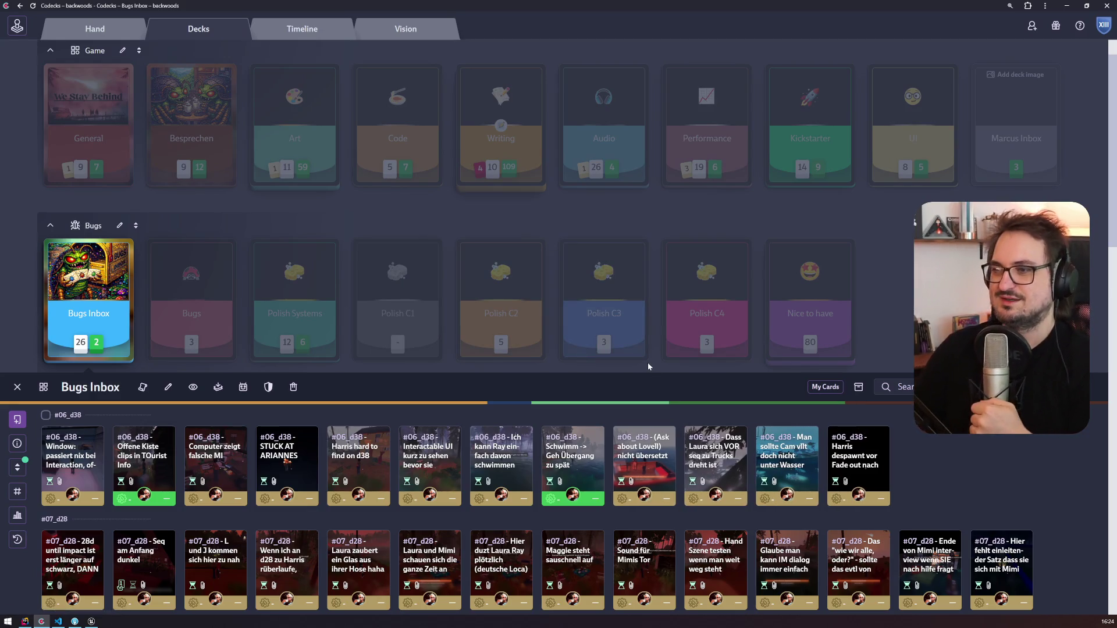
click(643, 460)
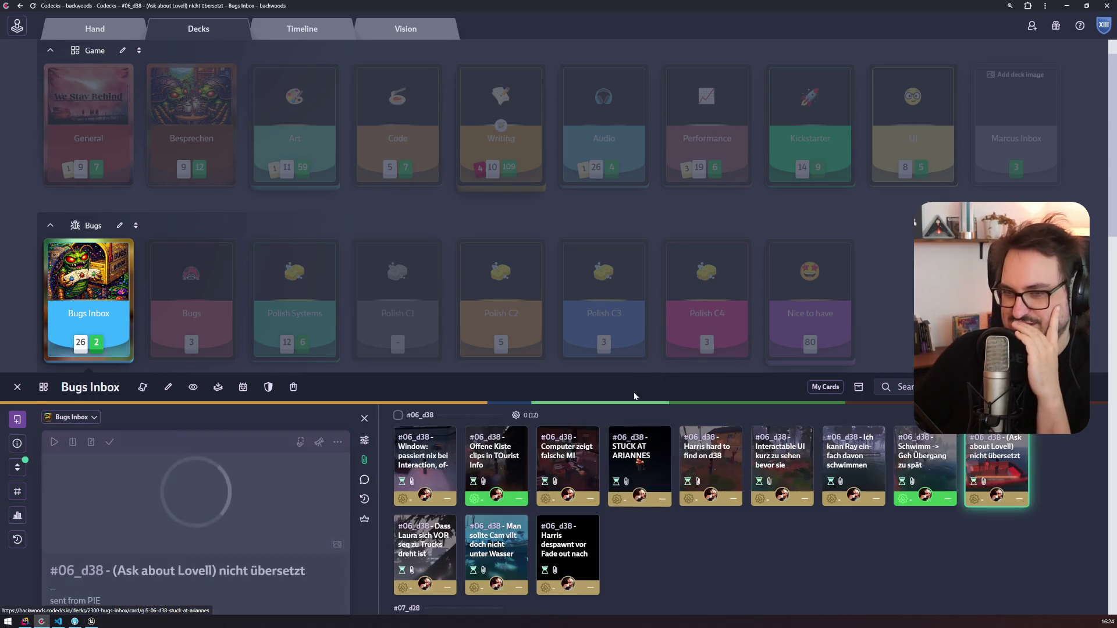
Step: Browse the 'Cam unter Wasser' and 'Harris despawnt' cards, then open the '#07_d28 28d until impact' card
scroll(524, 373, down, 3)
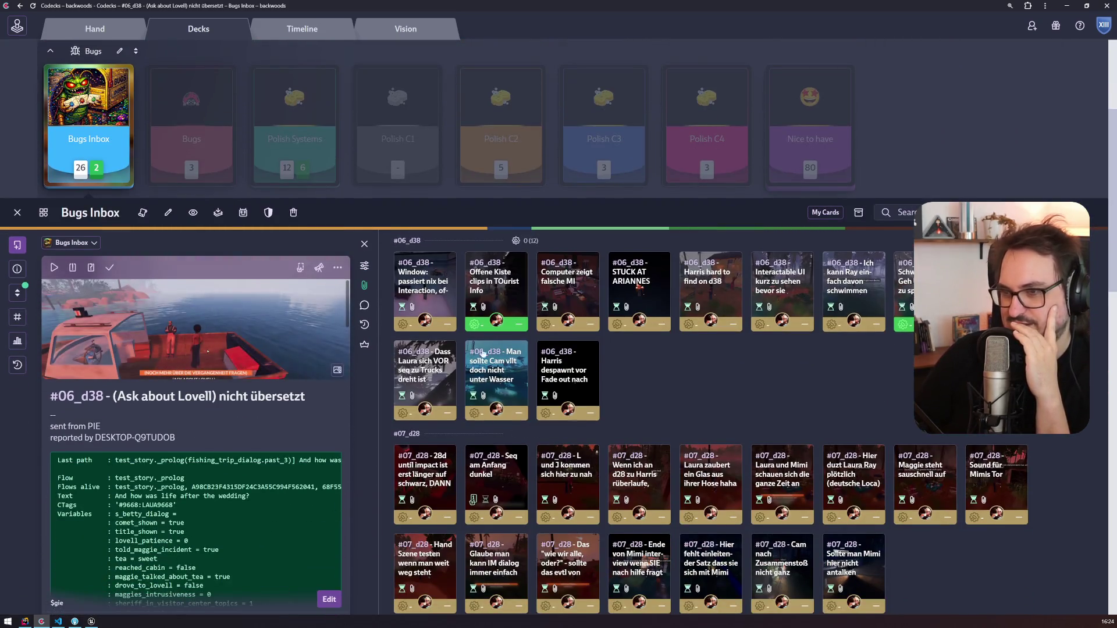
key(Right)
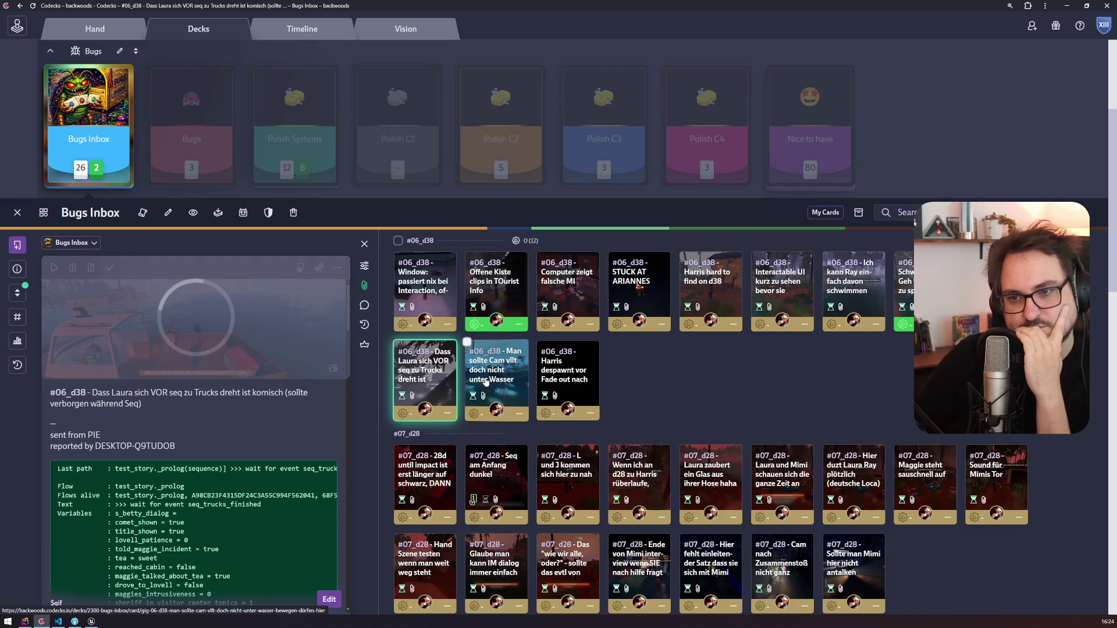
click(485, 381)
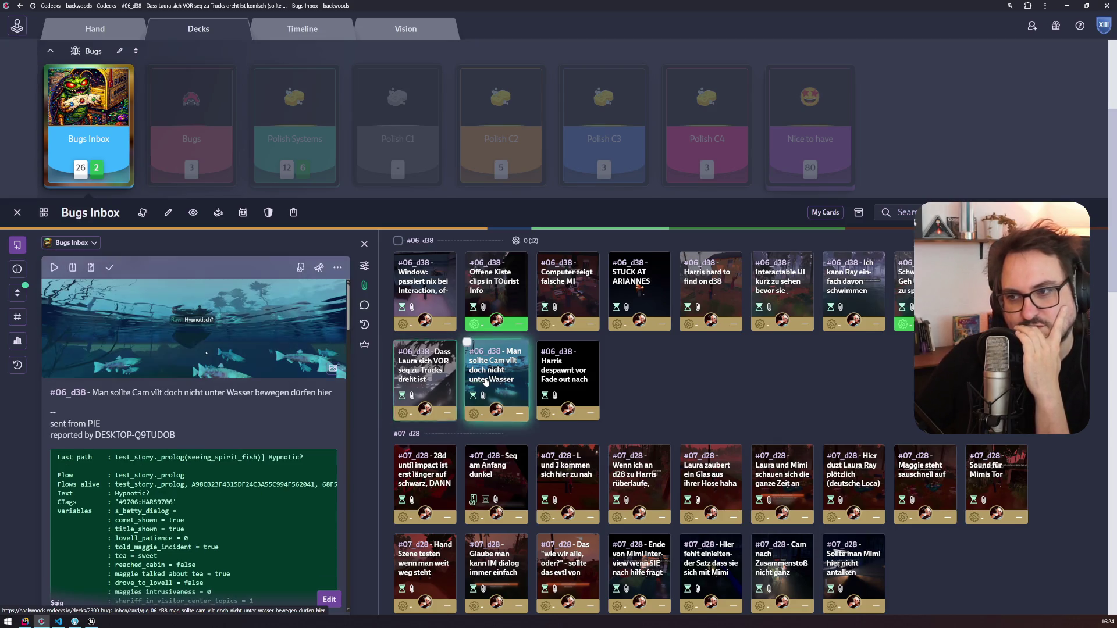
click(544, 379)
scroll(652, 378, down, 2)
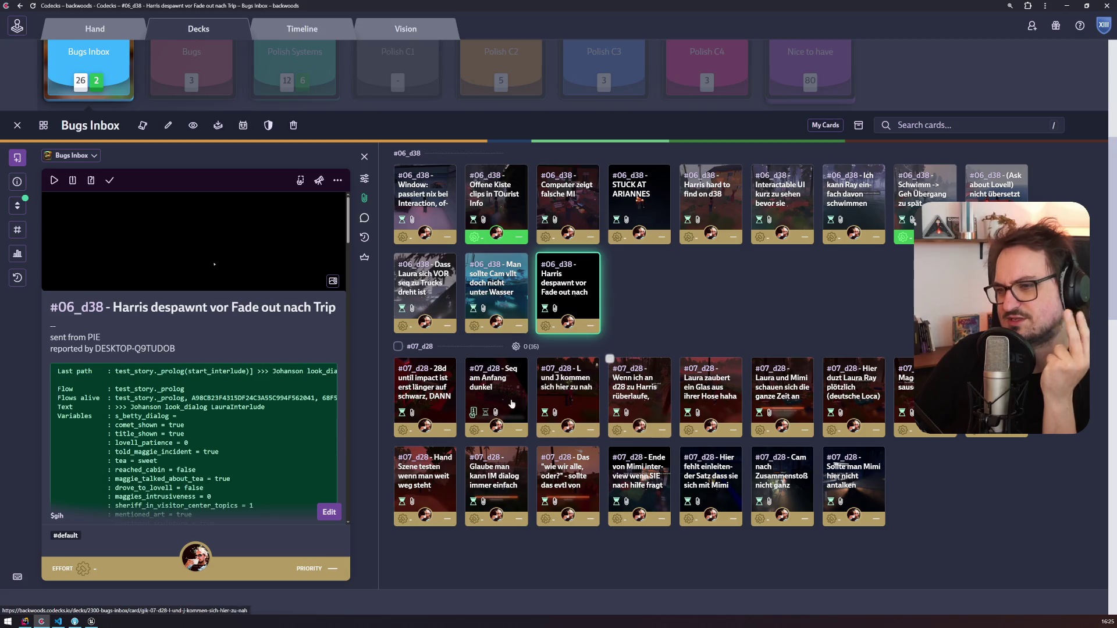
click(426, 400)
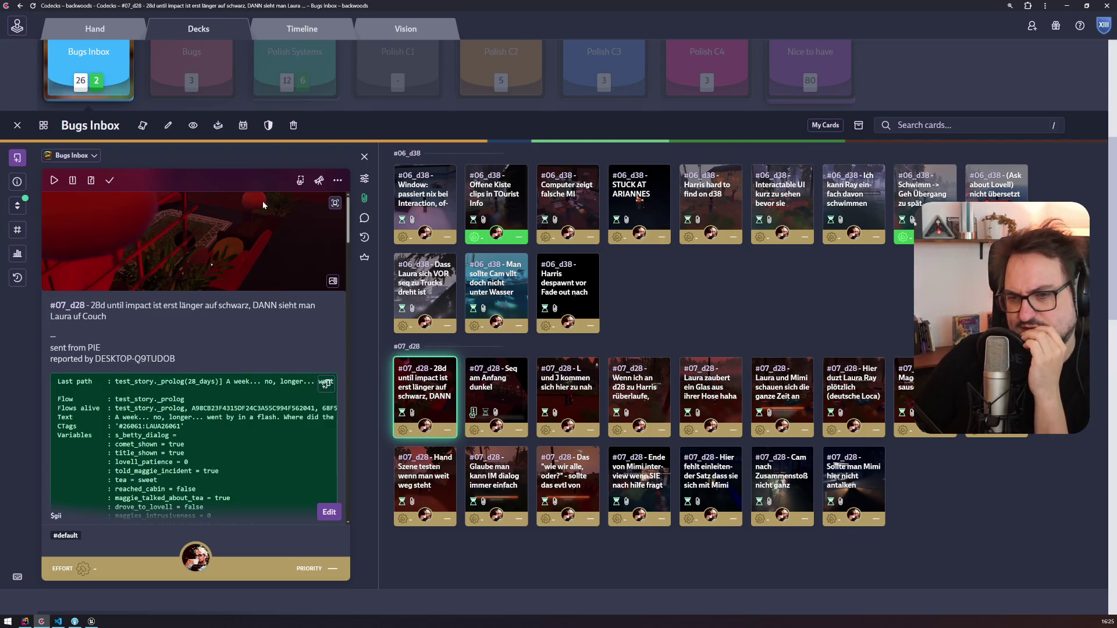
click(92, 622)
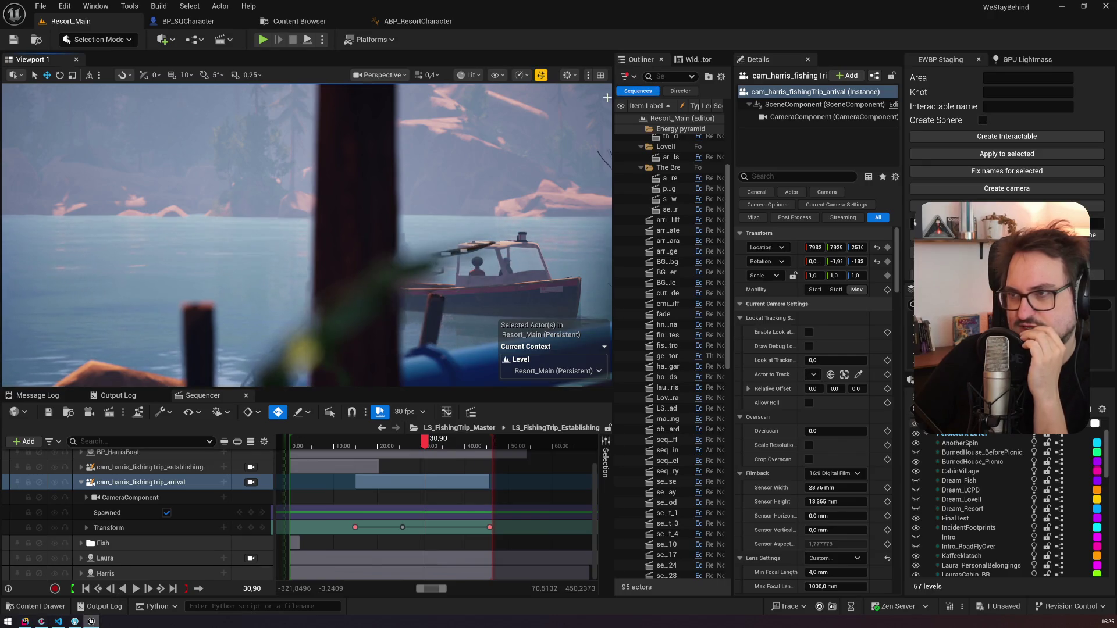
Step: Close Sequencer and select BP_BRPostProcessHandler through an Outliner search for 'postpro'
drag(613, 87, 536, 87)
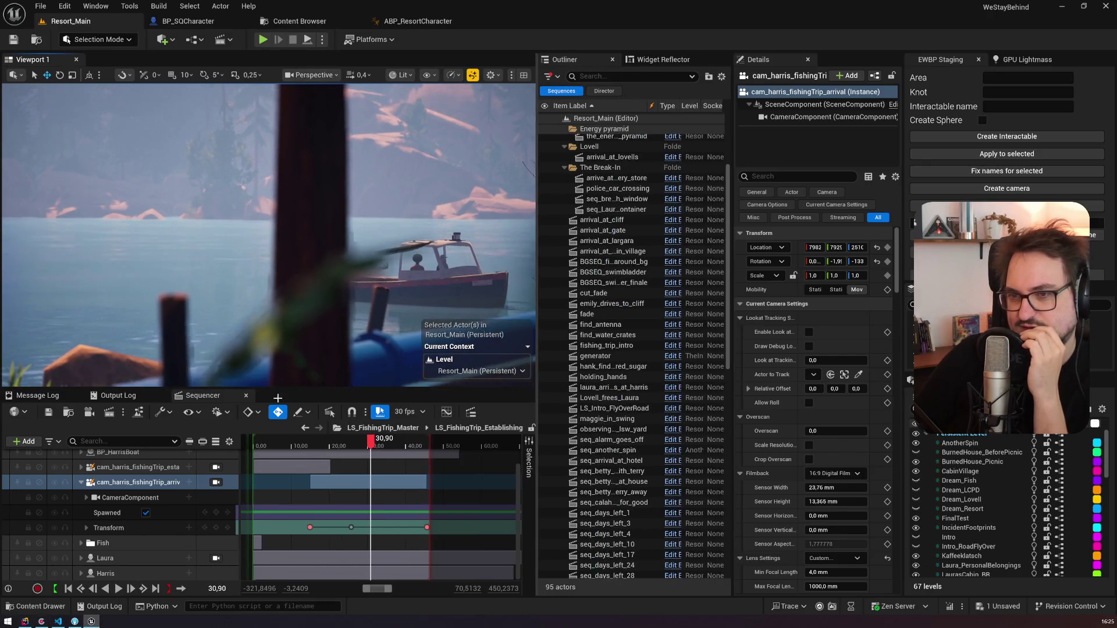
click(246, 399)
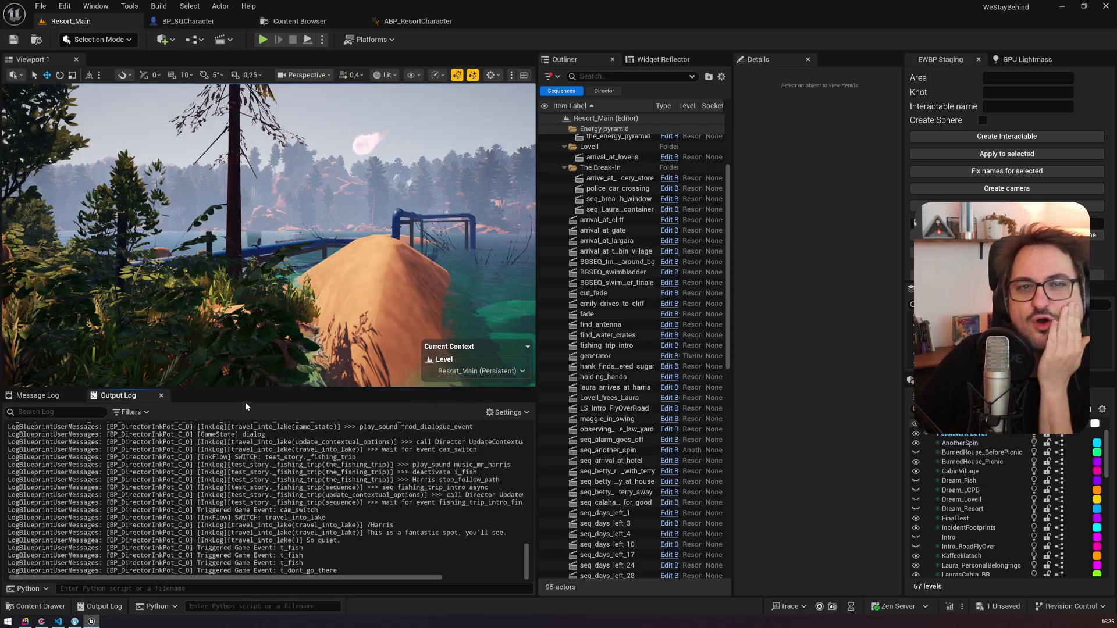
click(618, 76)
text(postpro)
click(561, 91)
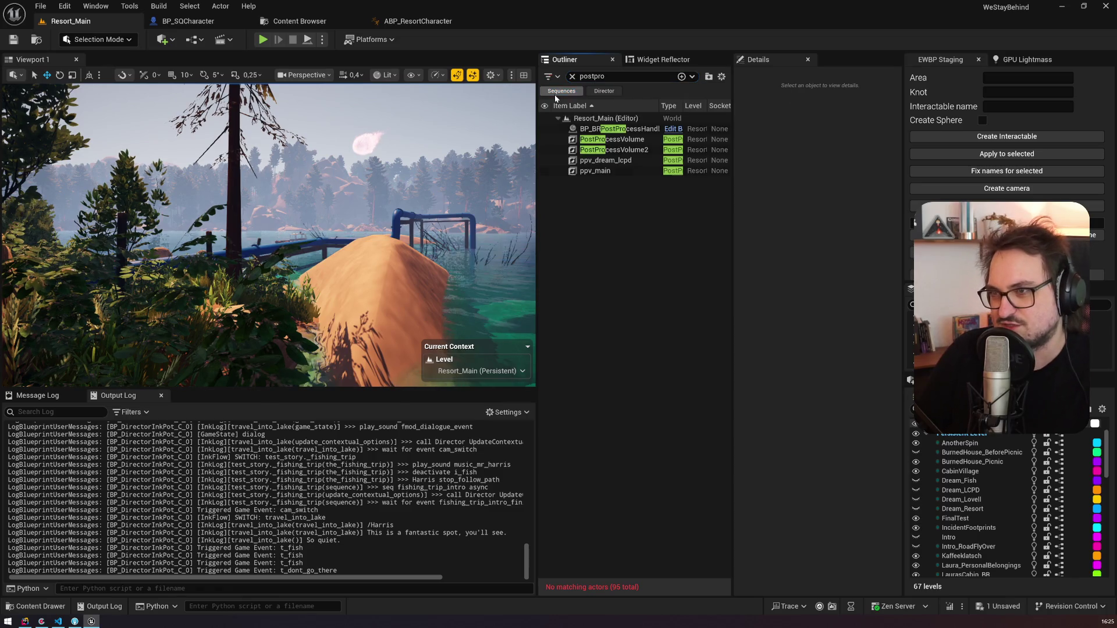
click(631, 130)
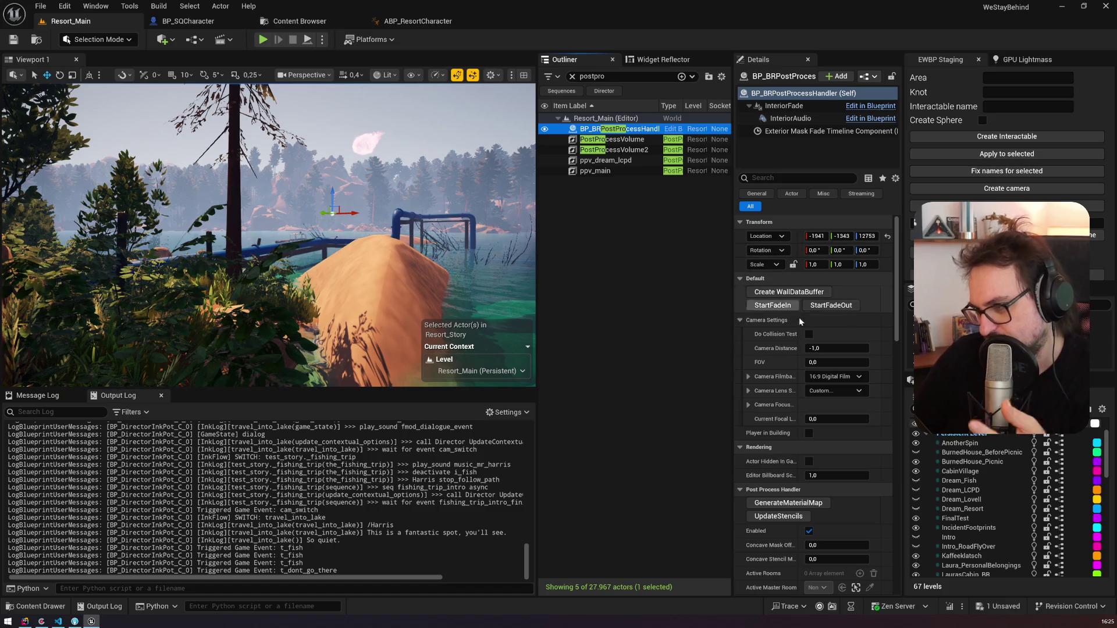
Step: Review its camera and post-process settings, then open the 'Seq am Anfang dunkel' card in Codecks
scroll(819, 339, down, 1)
scroll(820, 343, down, 2)
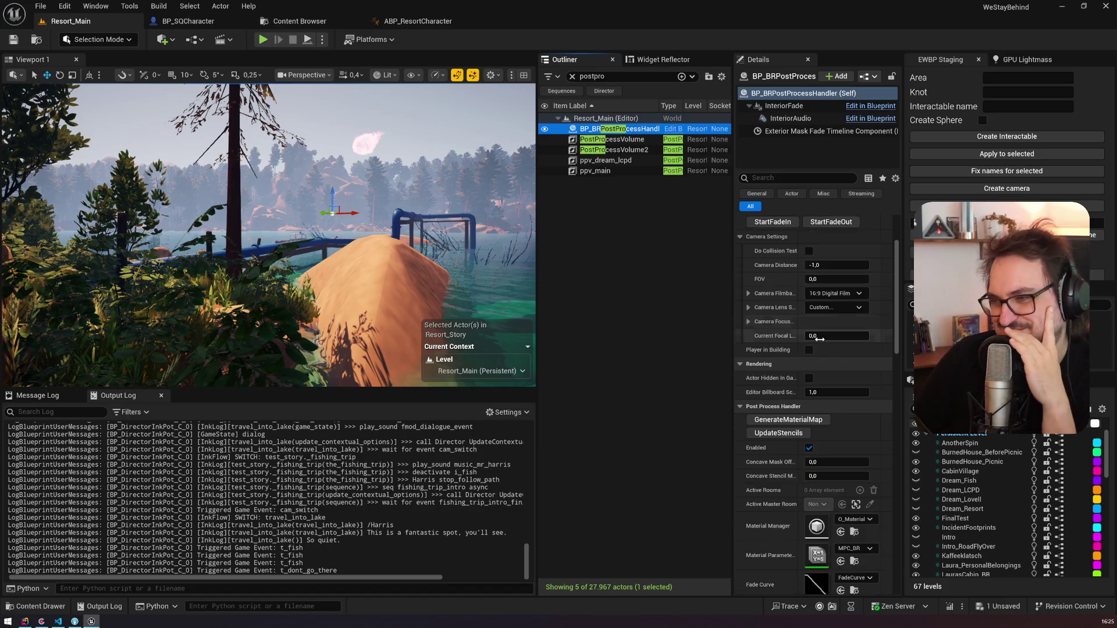
scroll(819, 339, down, 3)
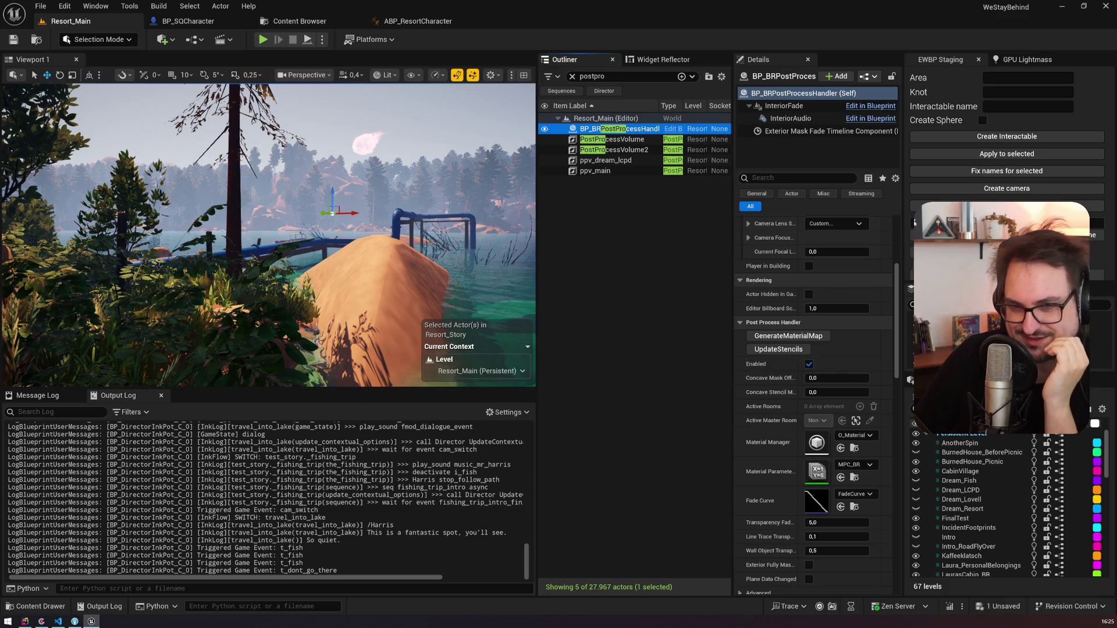
click(42, 621)
click(495, 387)
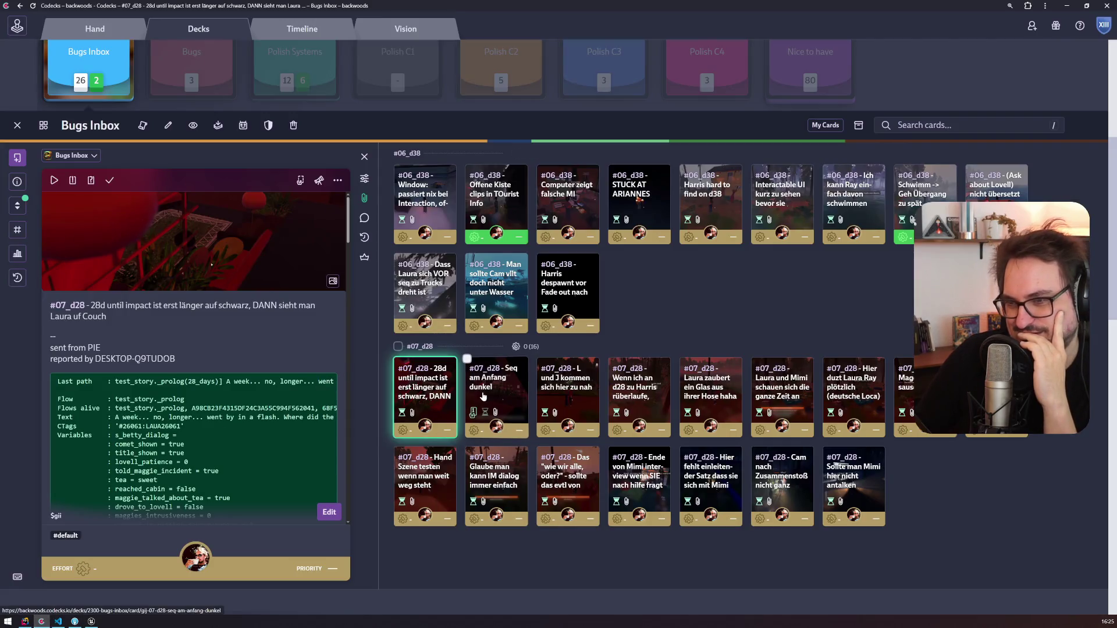
Step: Read the #07_d28 cards in turn: L und J zu nah, Harris at d28, Laura zaubert ein Glas, Laura und Mimi, Hier duzt Laura Ray
click(562, 395)
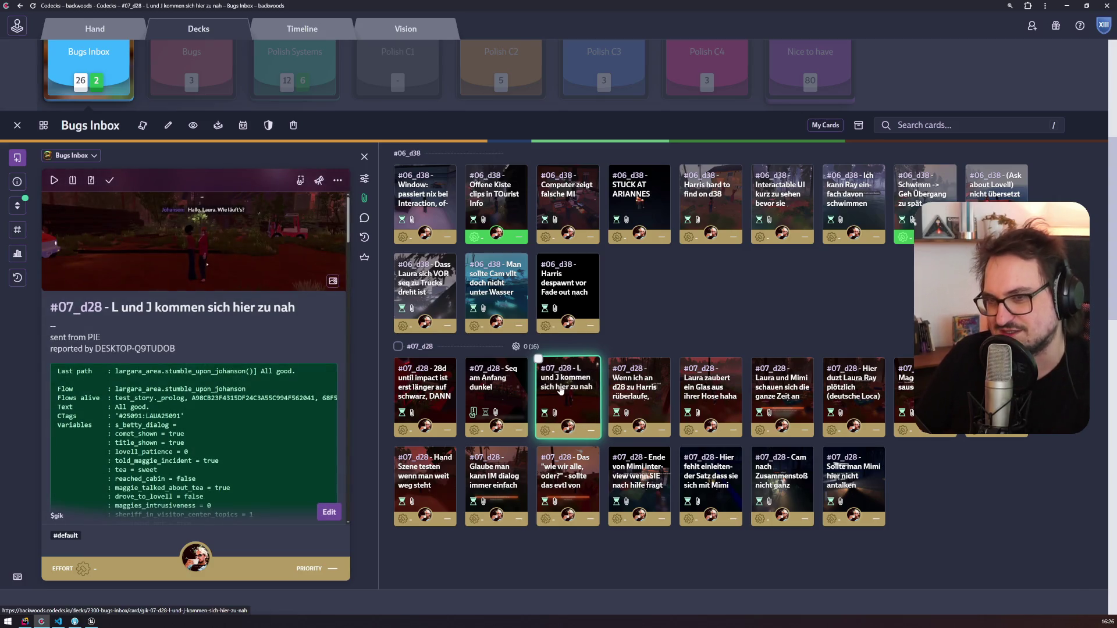
click(634, 381)
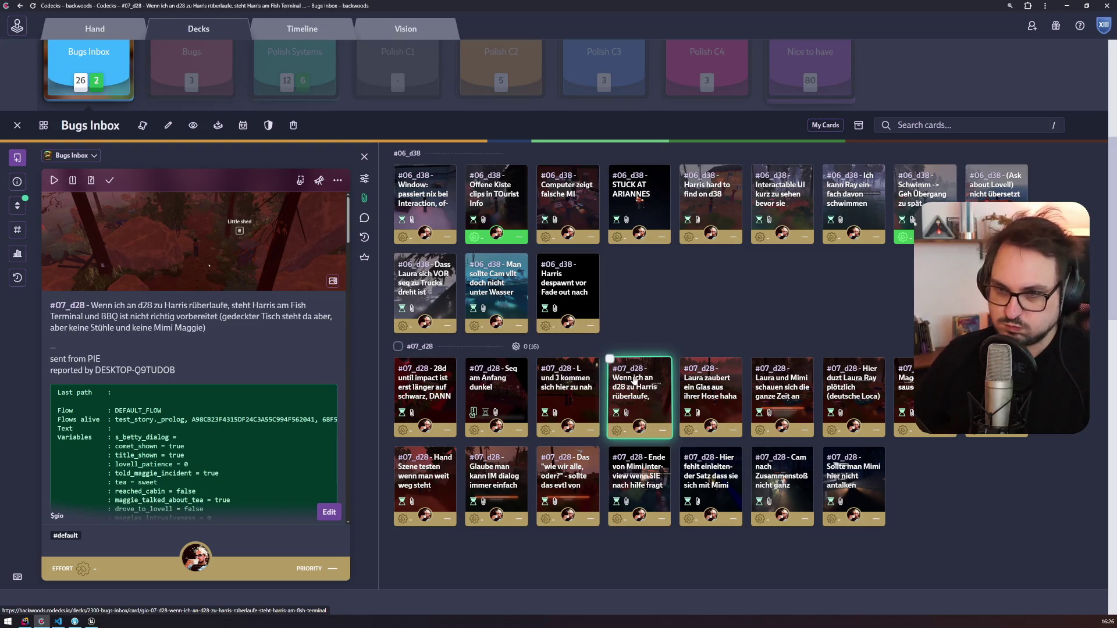
click(703, 417)
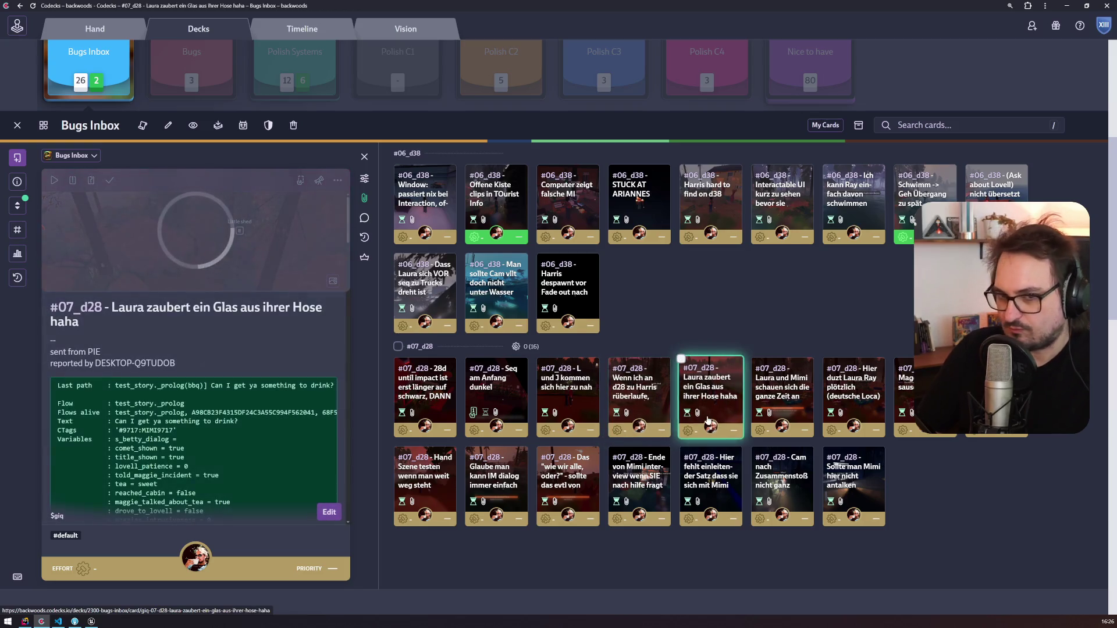
click(797, 397)
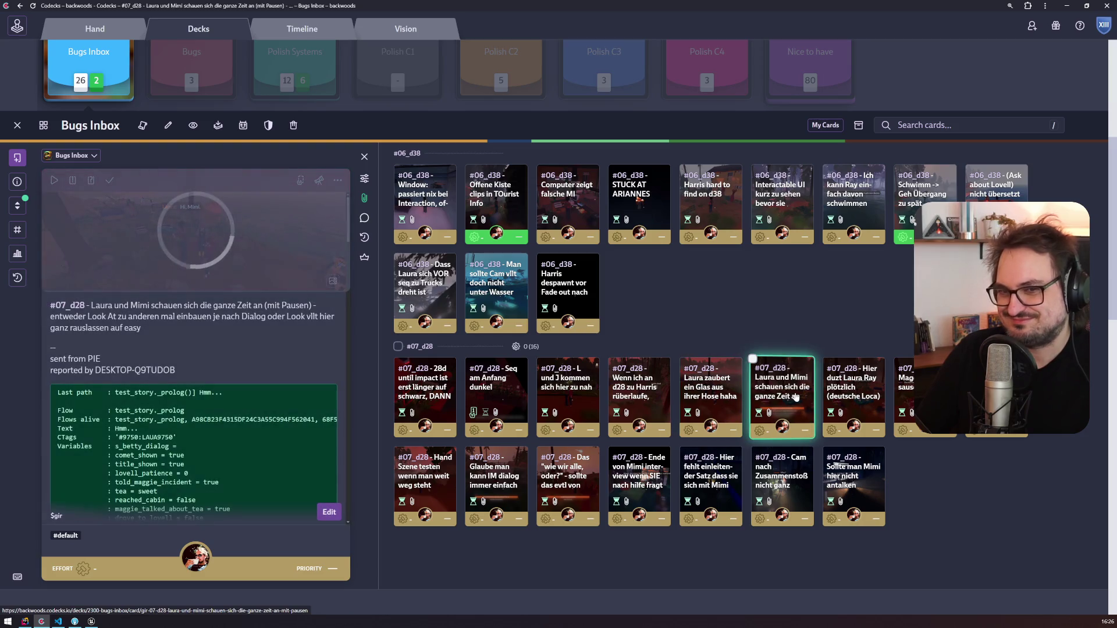
click(855, 395)
Step: Read the 'Maggie steht sauschnell auf' report and reopen the Harris at d28 card
click(902, 395)
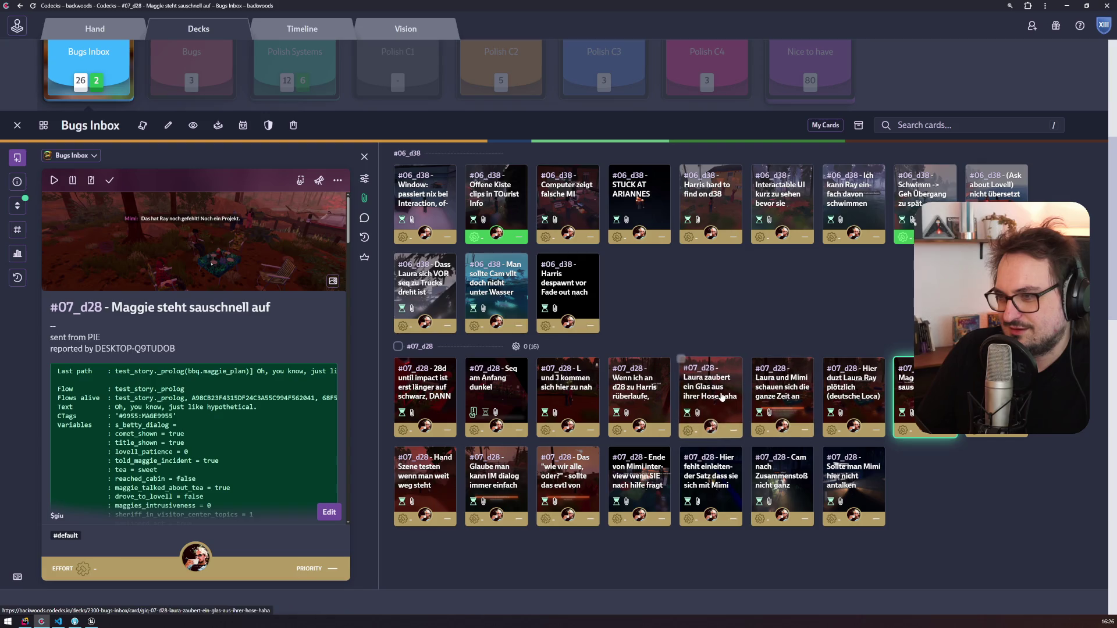
click(634, 393)
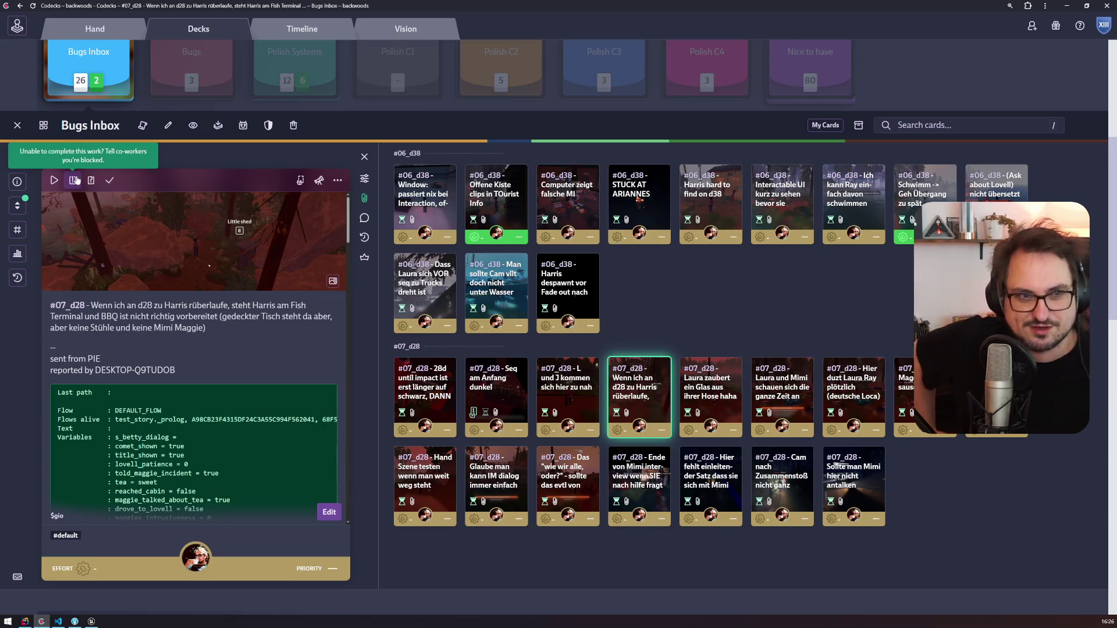
click(92, 621)
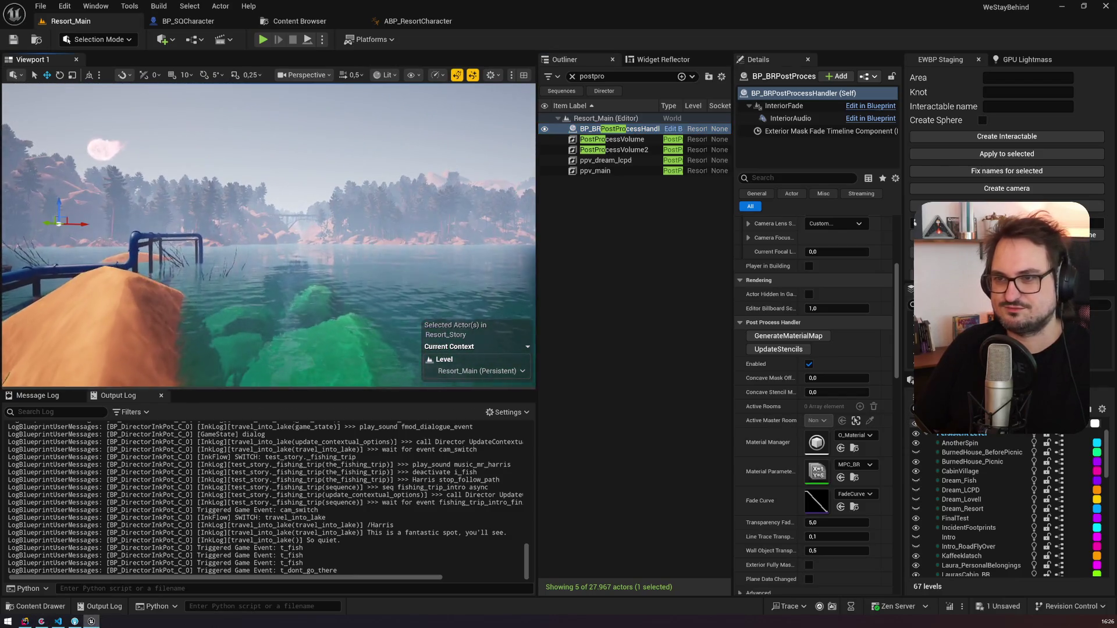
Step: Zoom the viewport camera onto the steel bridge over the river canyon and switch to immersive full-screen view
scroll(268, 232, up, 3)
scroll(267, 232, down, 2)
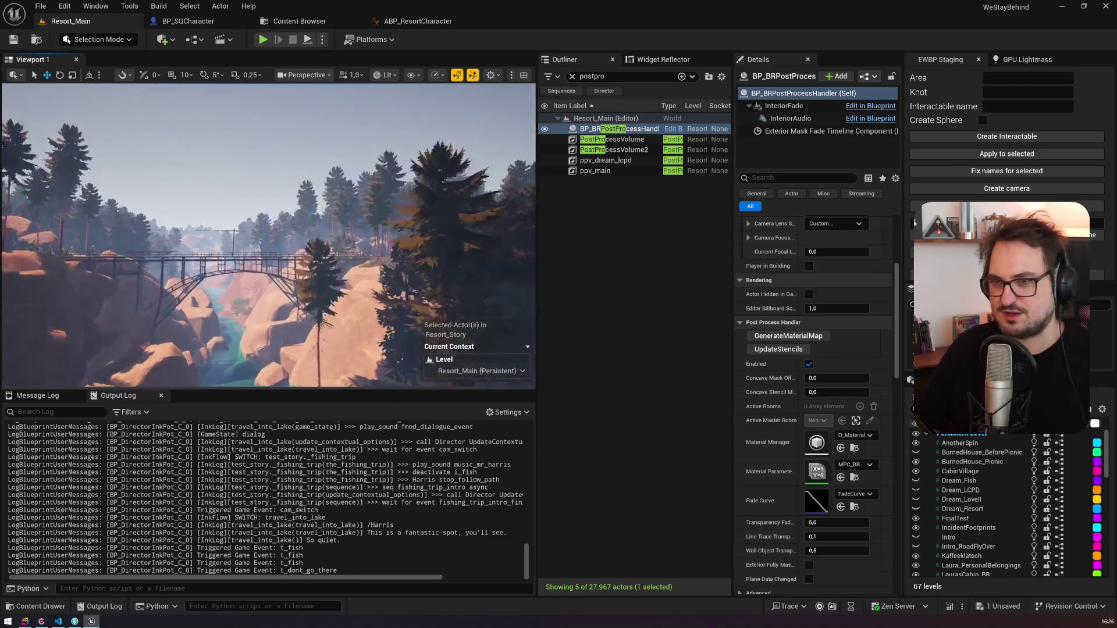
scroll(303, 334, up, 2)
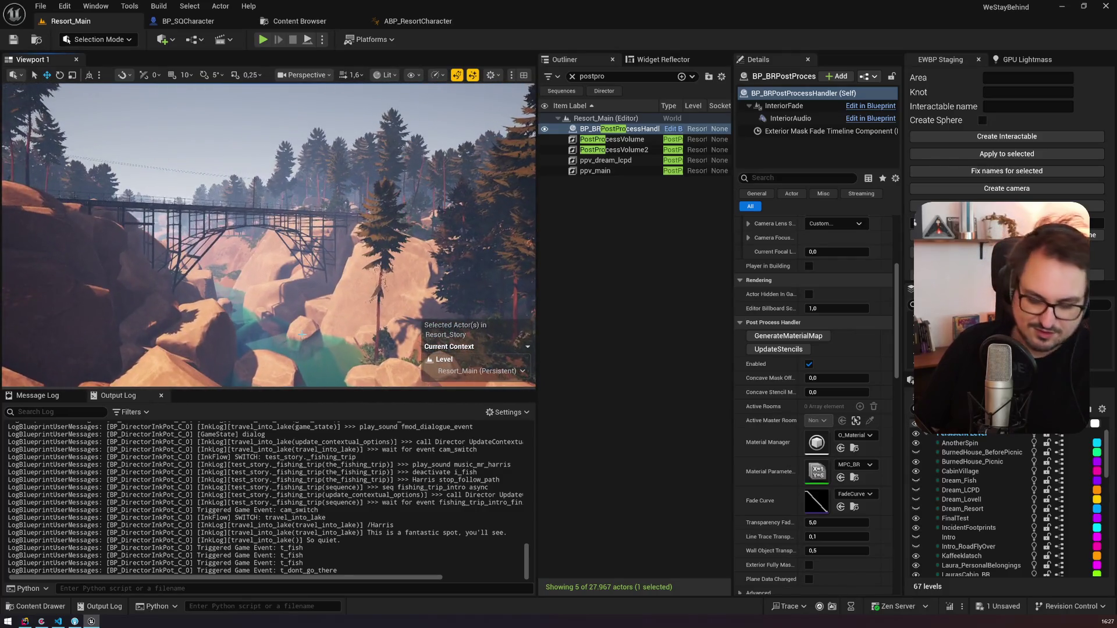
key(F11)
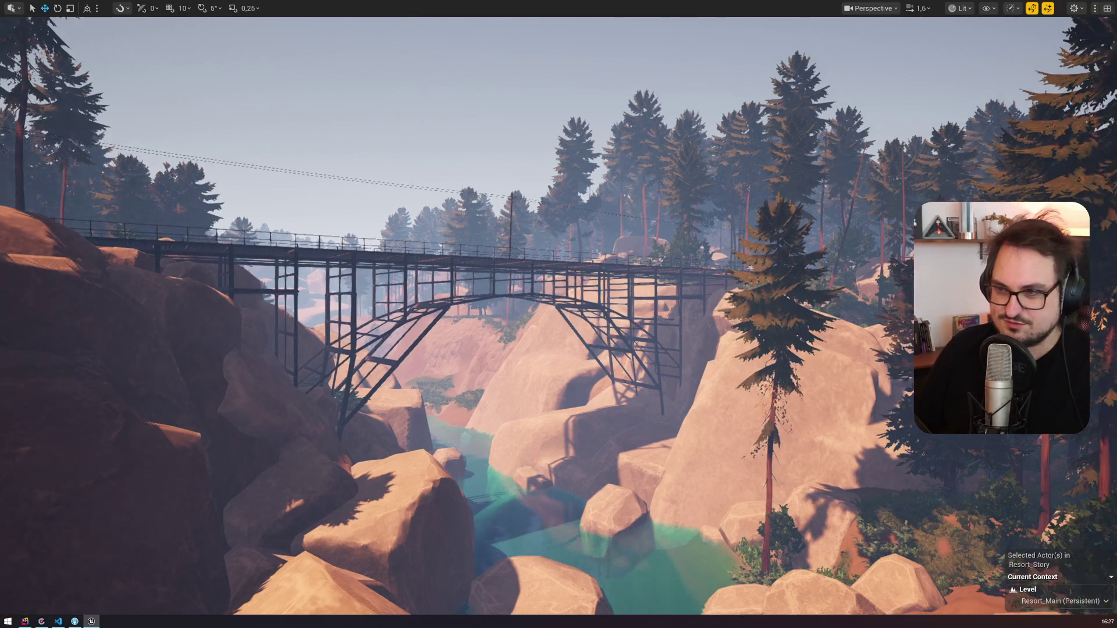
scroll(341, 331, up, 2)
scroll(412, 395, down, 1)
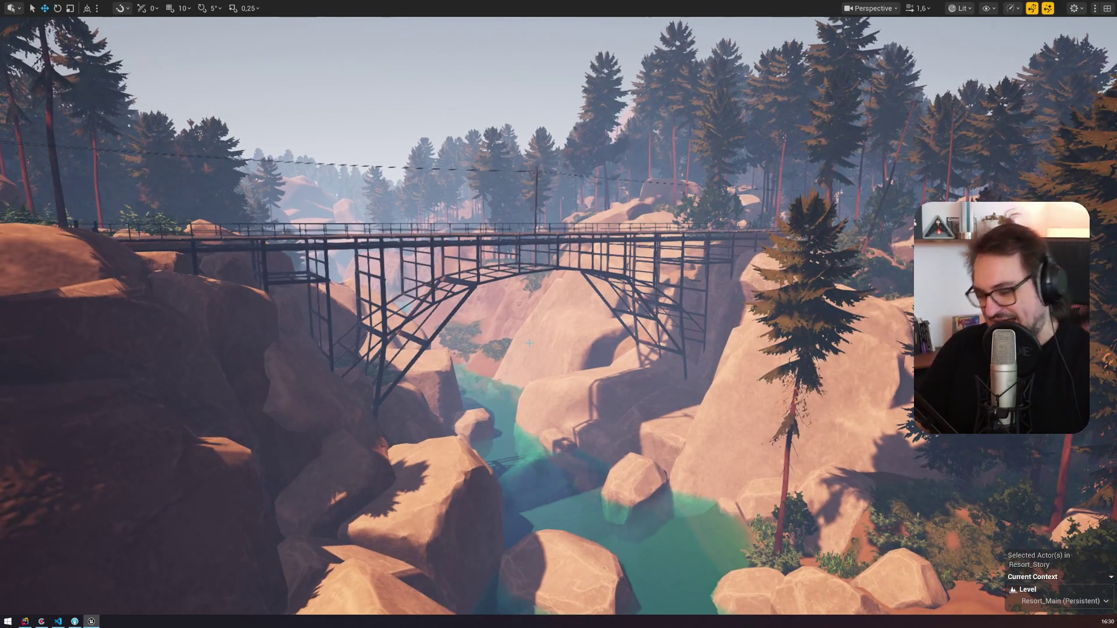
key(F11)
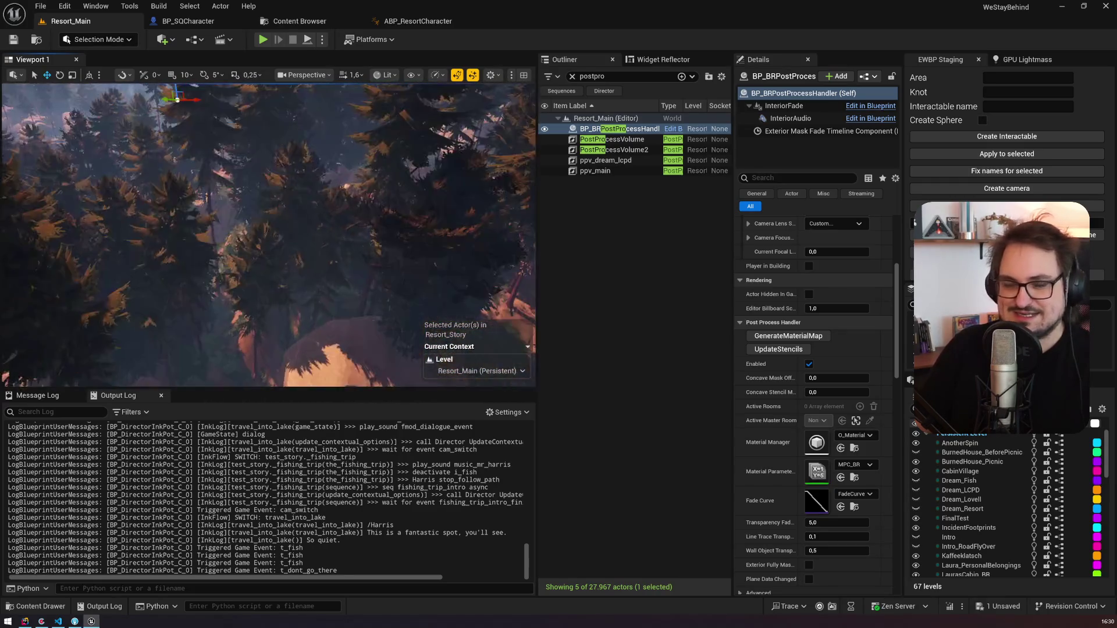
Step: Return to the Codecks bug inbox and start work on the '#07_d28' Harris-and-BBQ card
mouse_move(40, 623)
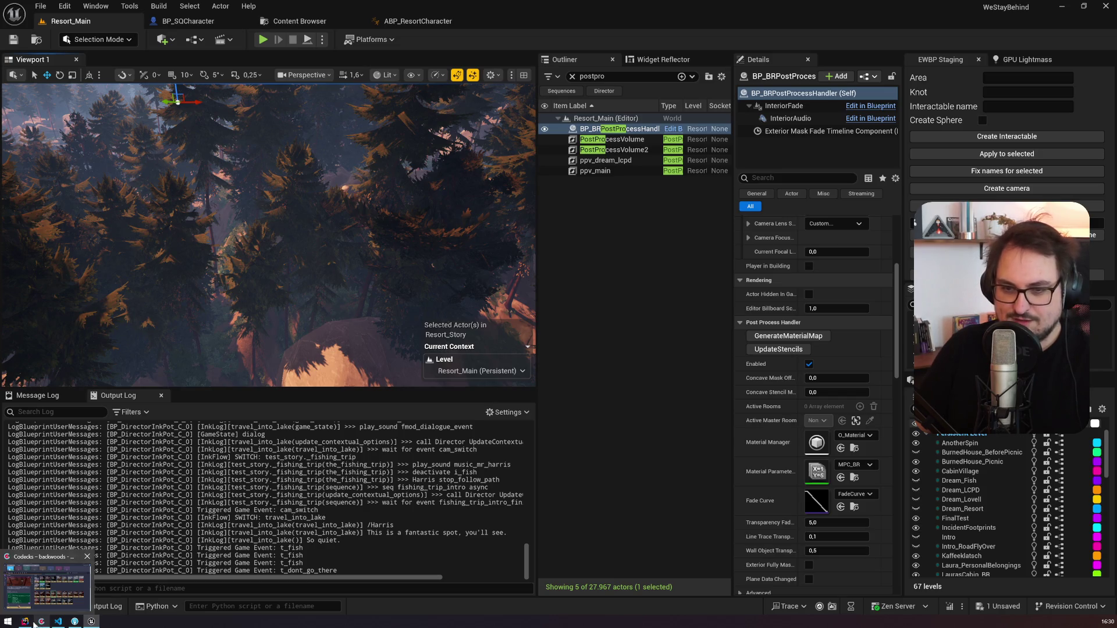
click(58, 594)
click(55, 182)
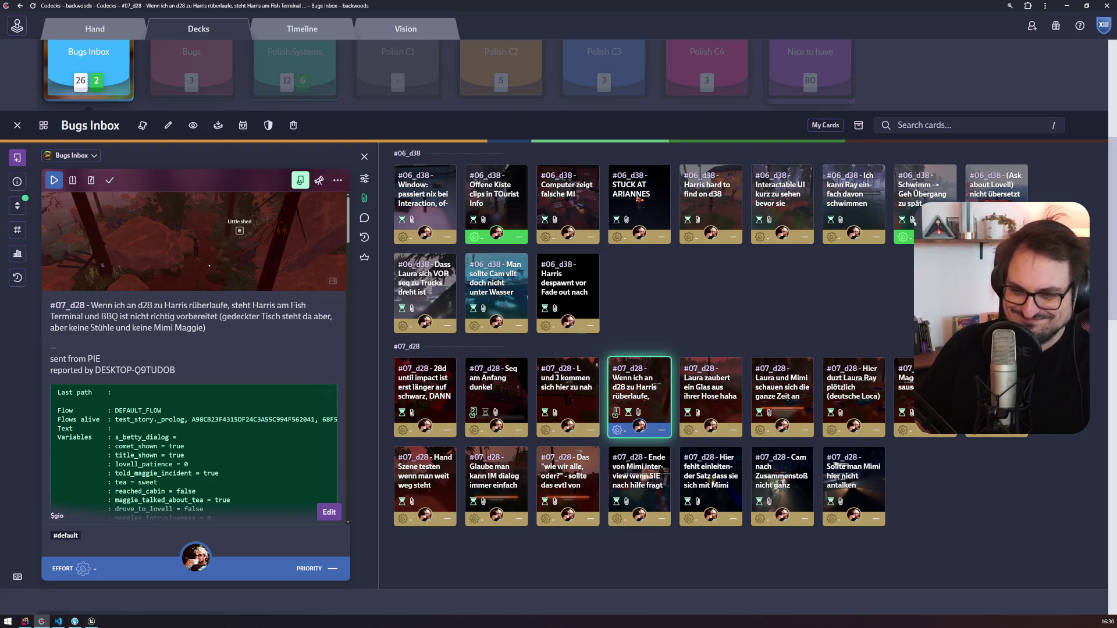
Step: Bring Unreal Engine back to the front, showing the misty lake in Resort_Main
click(91, 621)
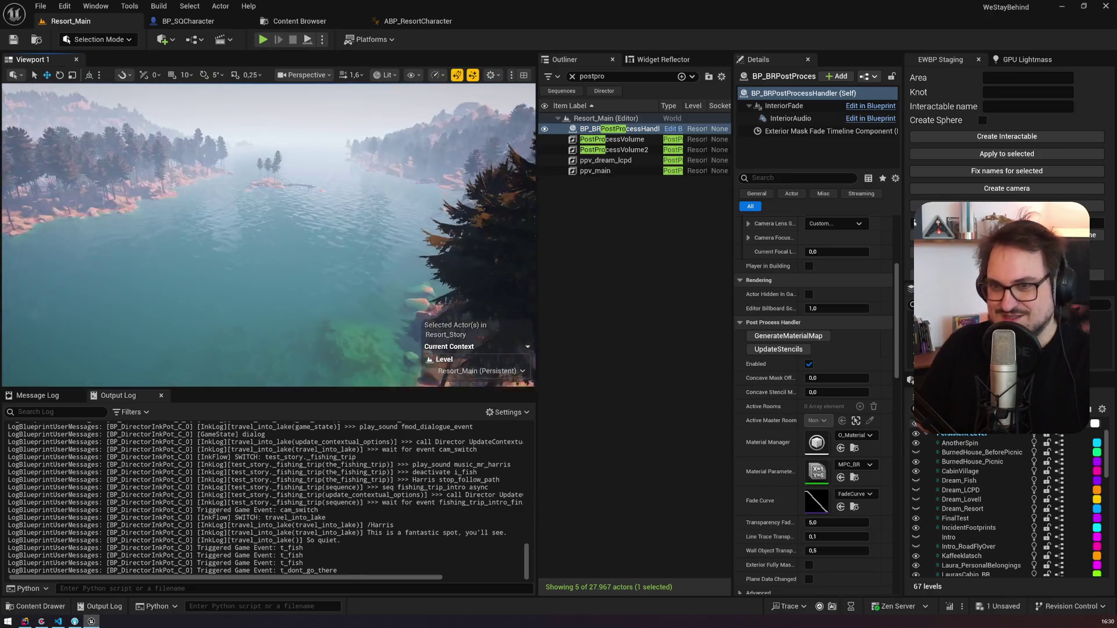
Step: Fly the camera past the lakeside rocks, up over the lake, and down to the sunny shoreline
scroll(410, 318, up, 1)
key(w)
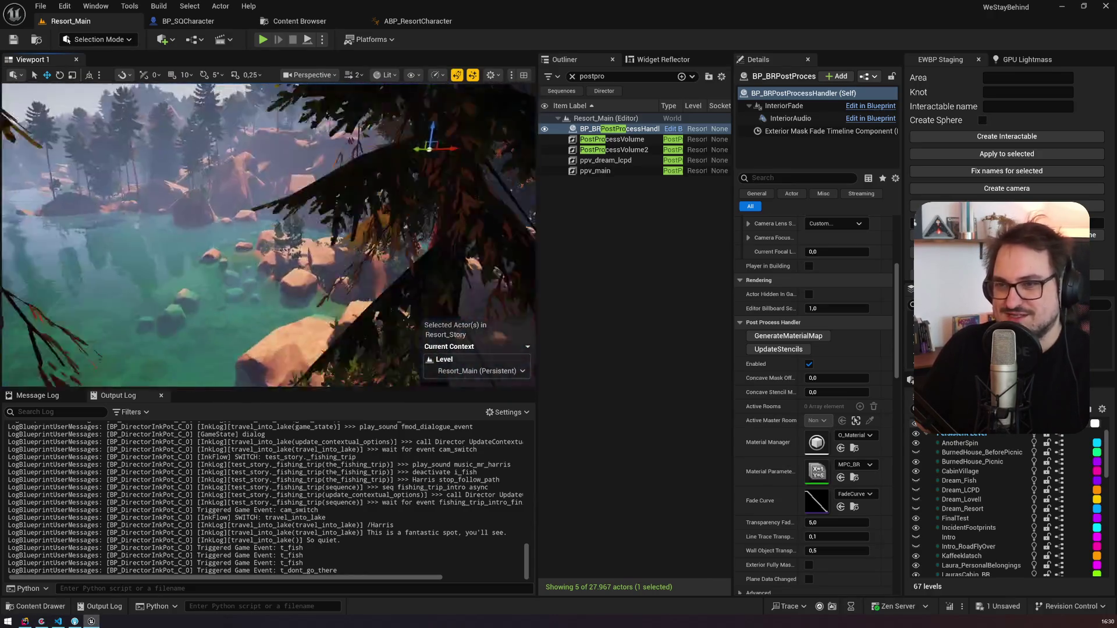
key(s)
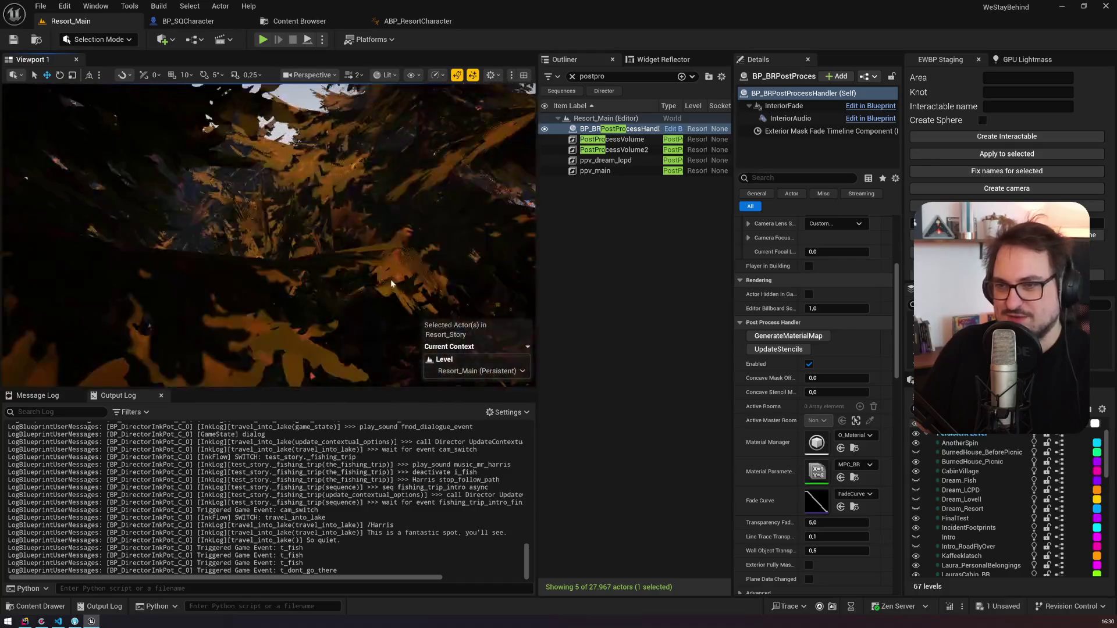
key(w)
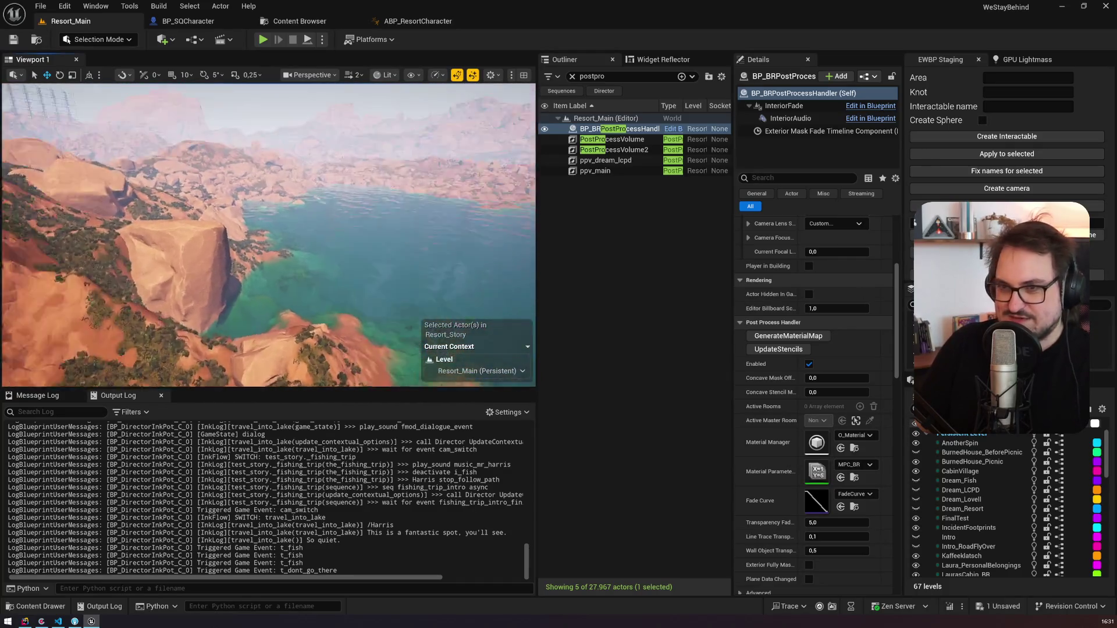
key(w)
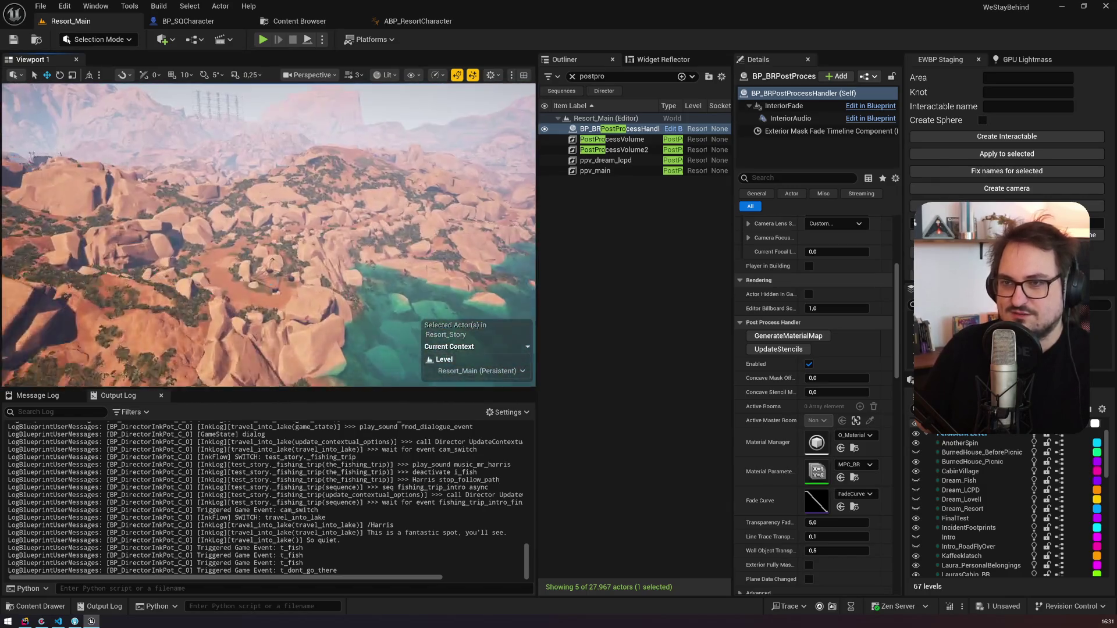
Step: Fly to a wide aerial lake view, down toward the cabins, face the lake, and select the Director
scroll(269, 235, up, 2)
key(s)
scroll(269, 235, down, 1)
key(w)
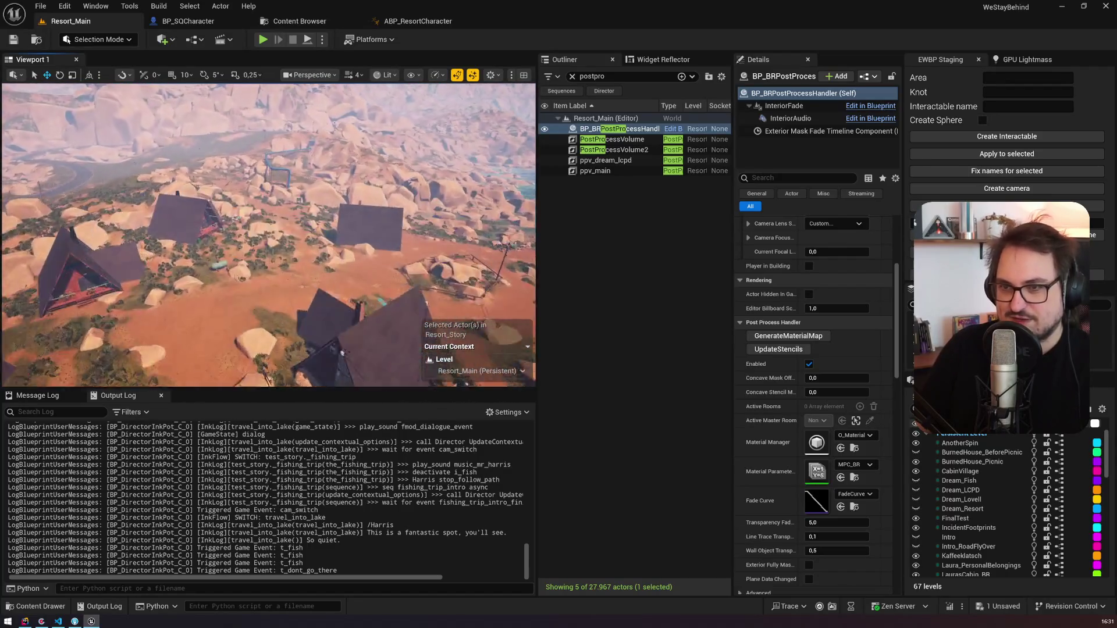
scroll(268, 235, down, 3)
drag(269, 235, 368, 213)
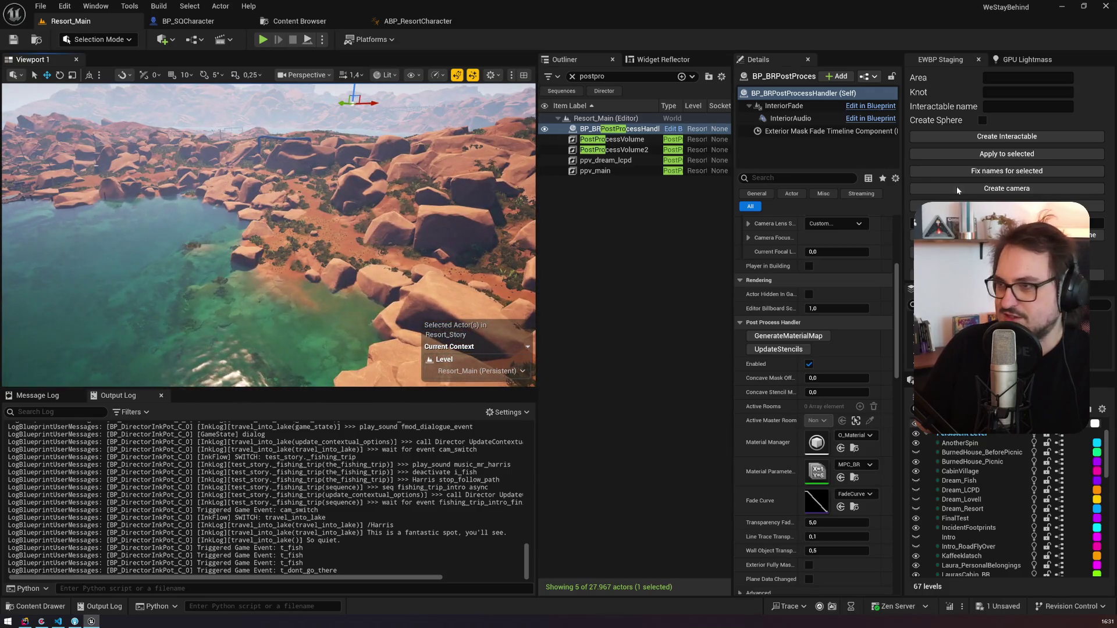
click(604, 90)
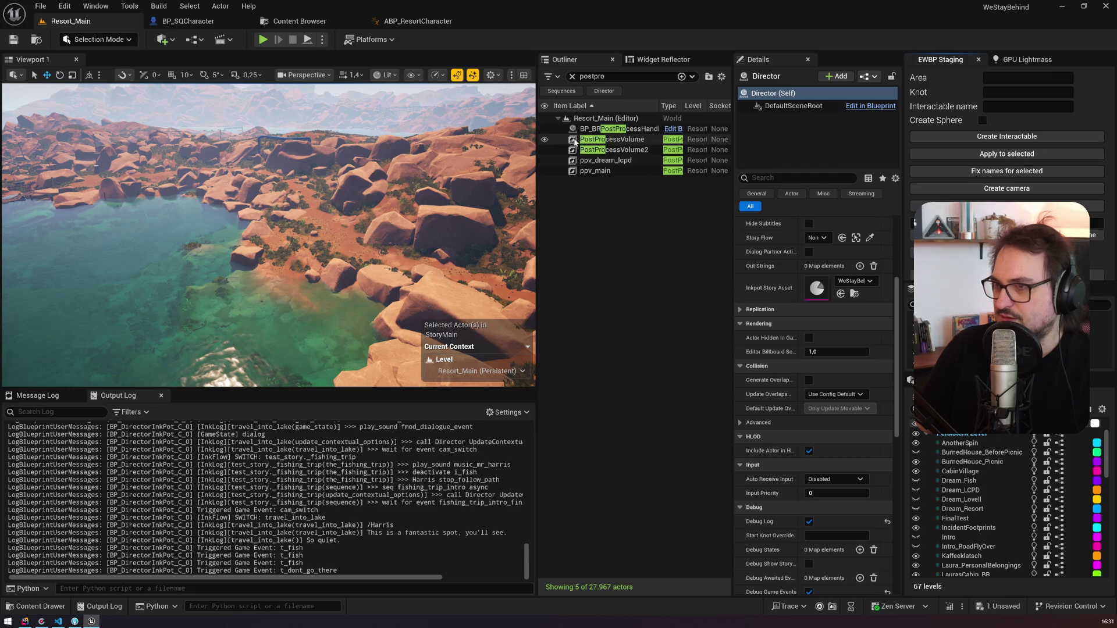
Step: Filter the Outliner to the Director, set its Start Knot to test_story_28_days, and Play In Editor
click(571, 76)
click(599, 92)
click(600, 92)
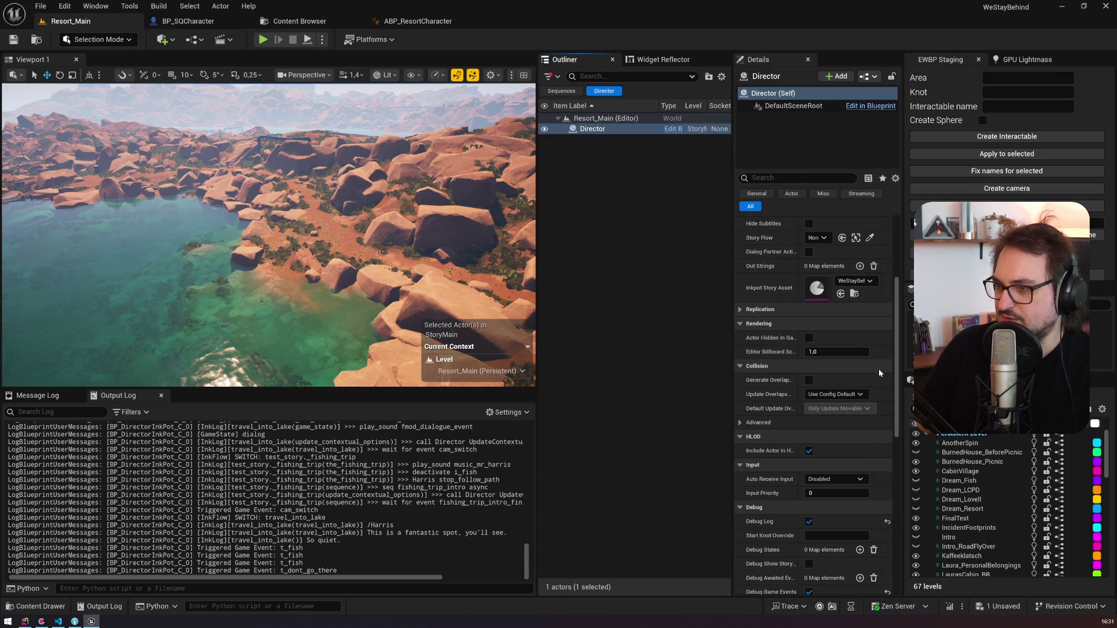
scroll(878, 369, up, 5)
click(844, 292)
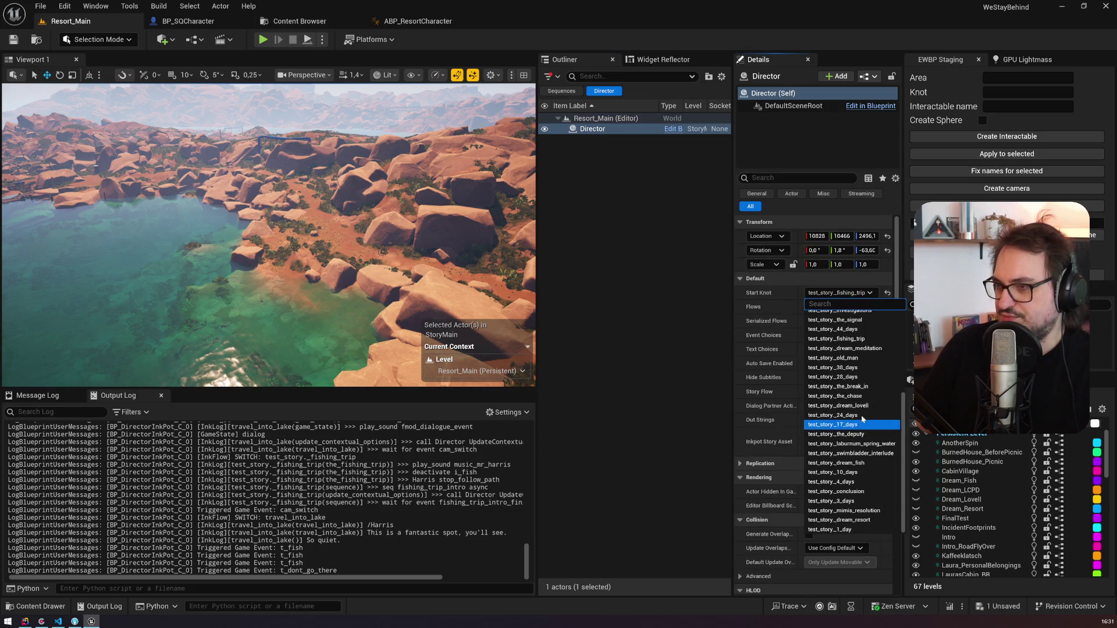
click(866, 378)
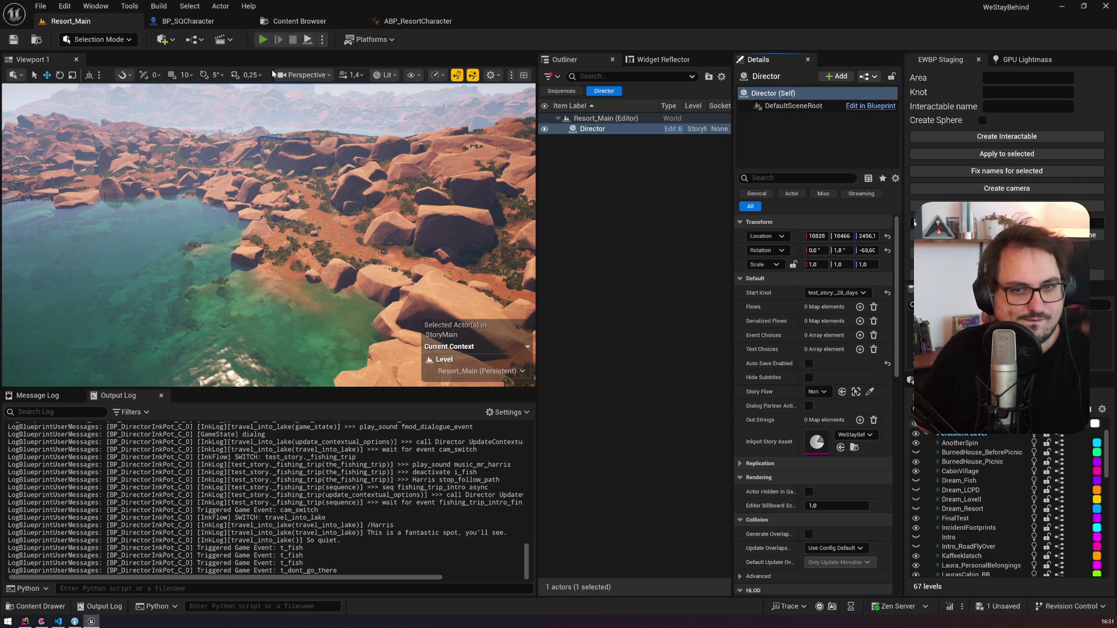
key(alt+p)
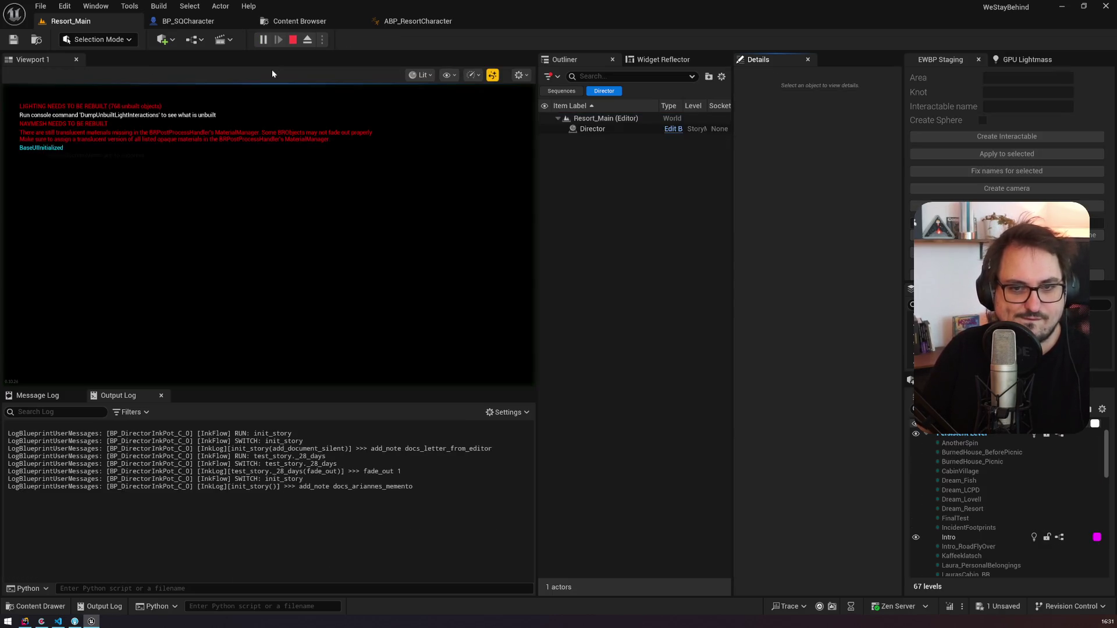
Step: View the running game unlit, check ink line 43 under seq_days_left, then open the favourites collection
click(220, 231)
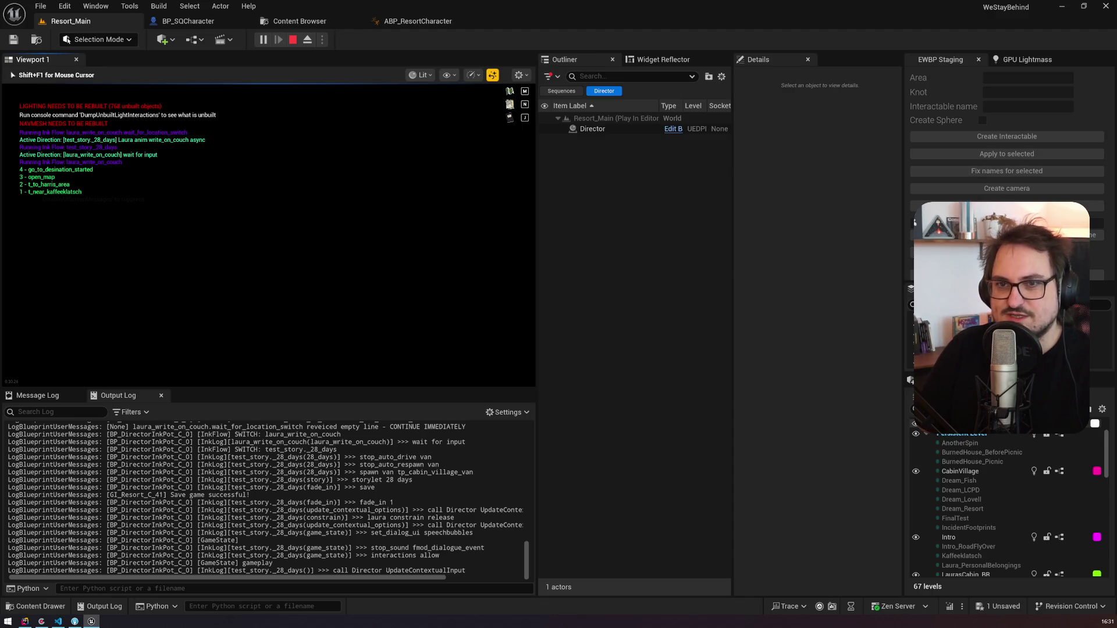
key(F2)
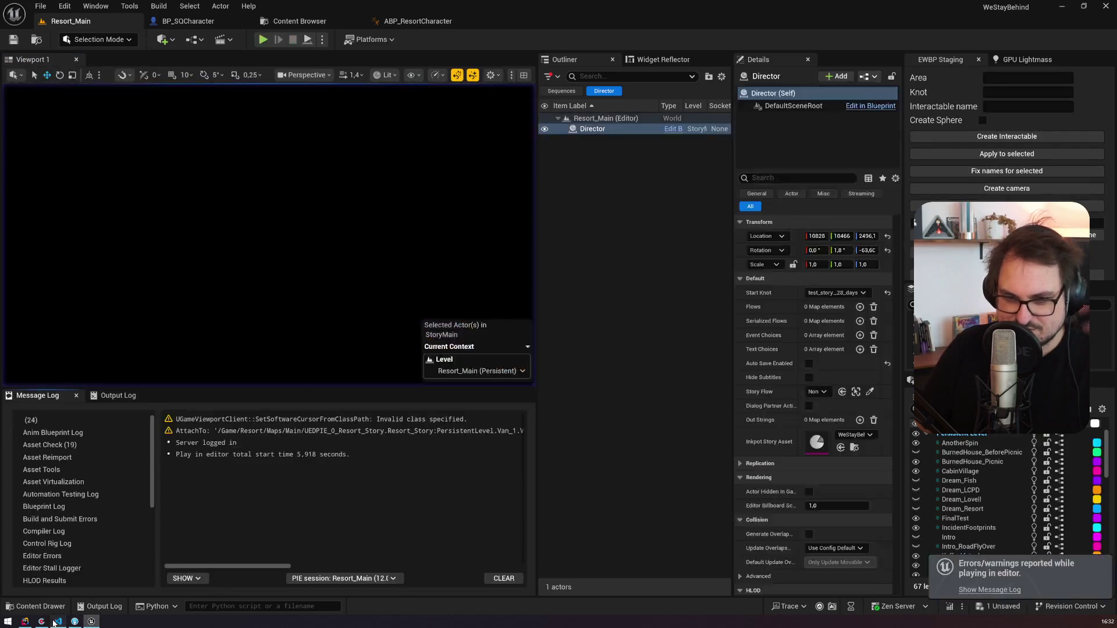
click(58, 621)
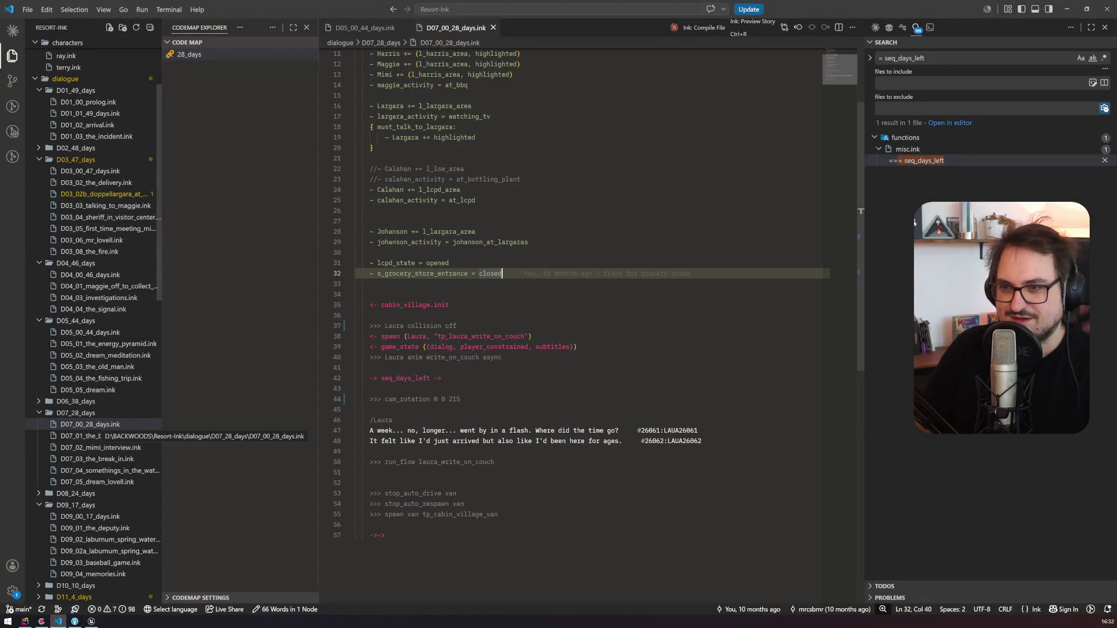
click(355, 357)
click(355, 389)
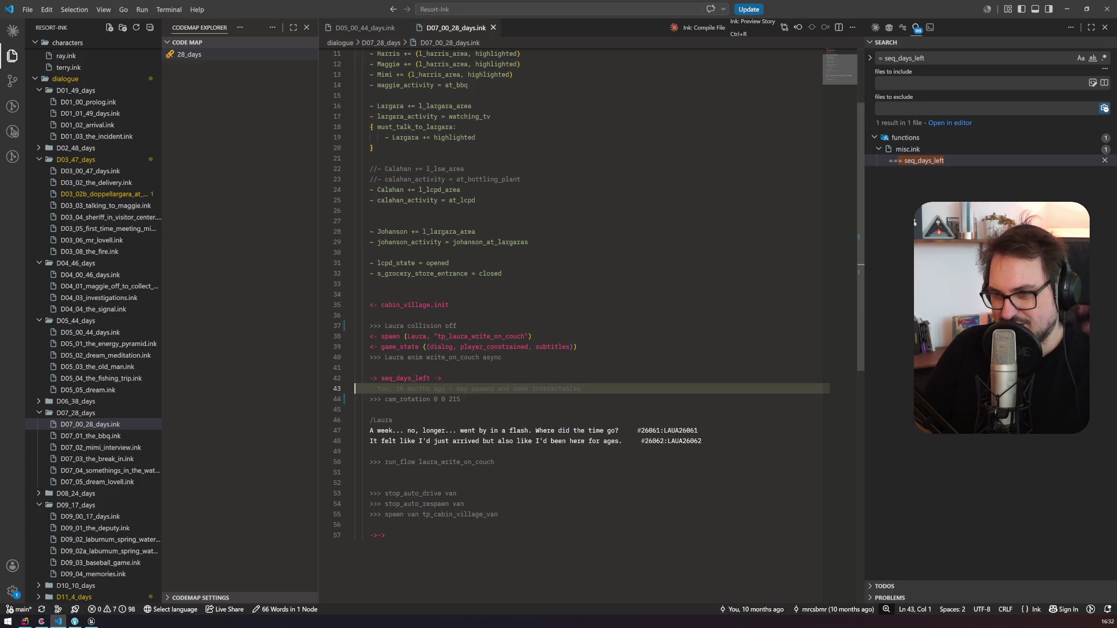
key(alt+Tab)
click(35, 606)
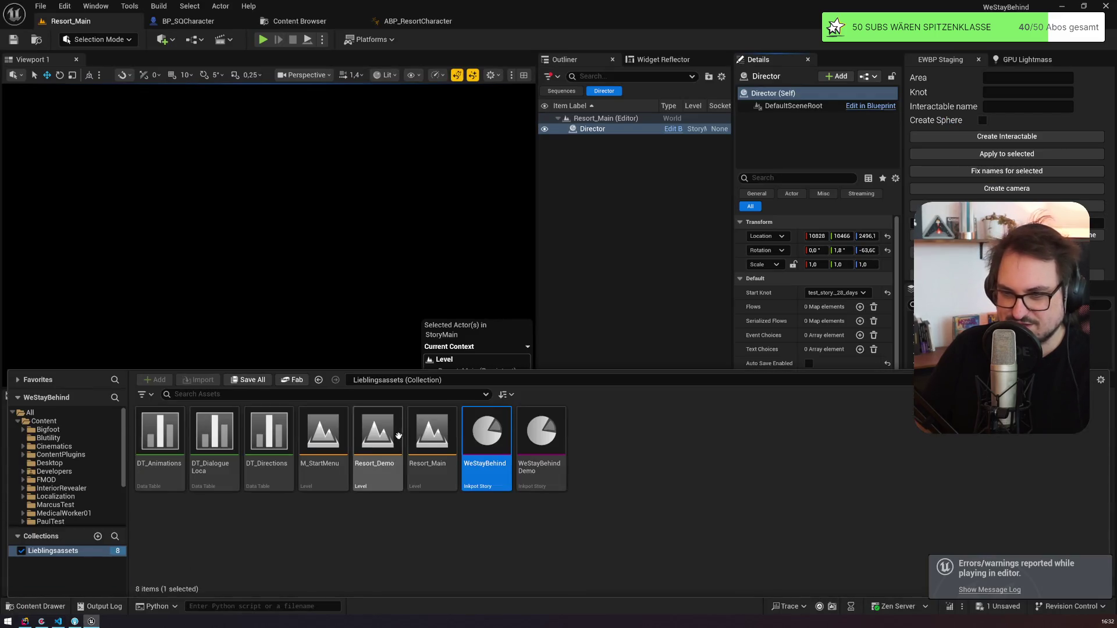
Step: Reimport the WeStayBehind ink story asset and launch a new Play In Editor session
right_click(487, 445)
click(503, 81)
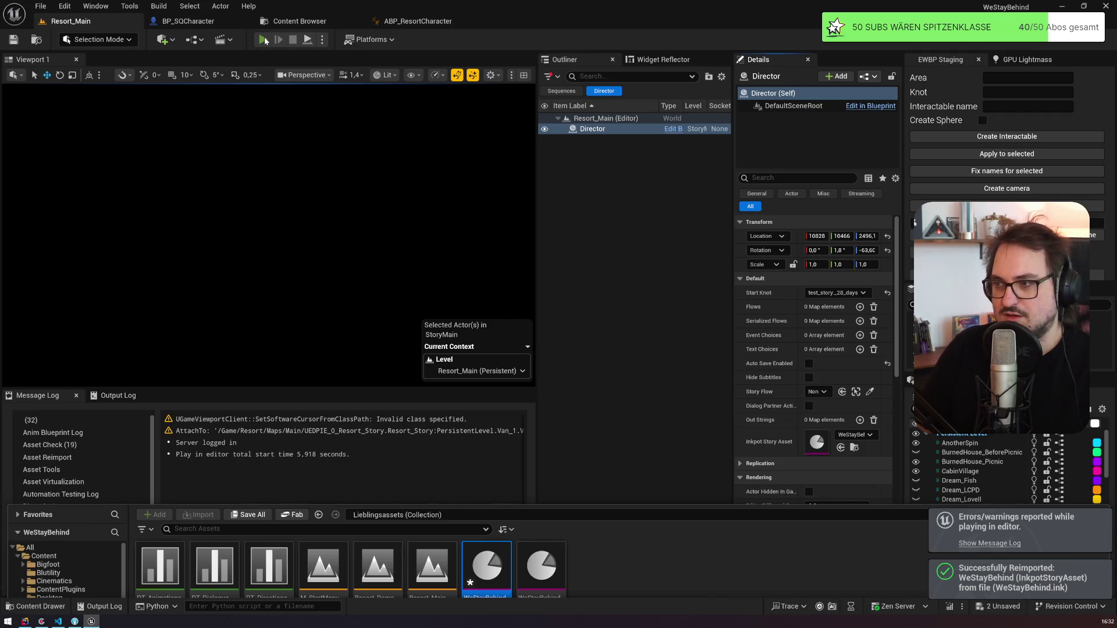
click(263, 39)
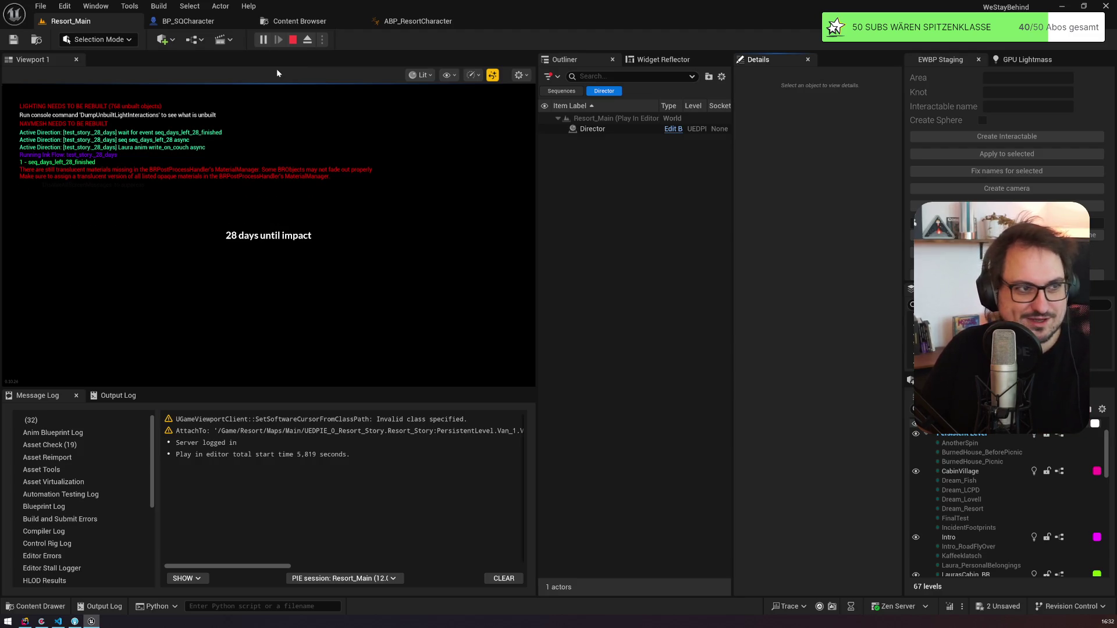
Step: Play the 28-days story up to Maggie's 'Oh, hey, sunflower!' line, then stop the session
click(291, 194)
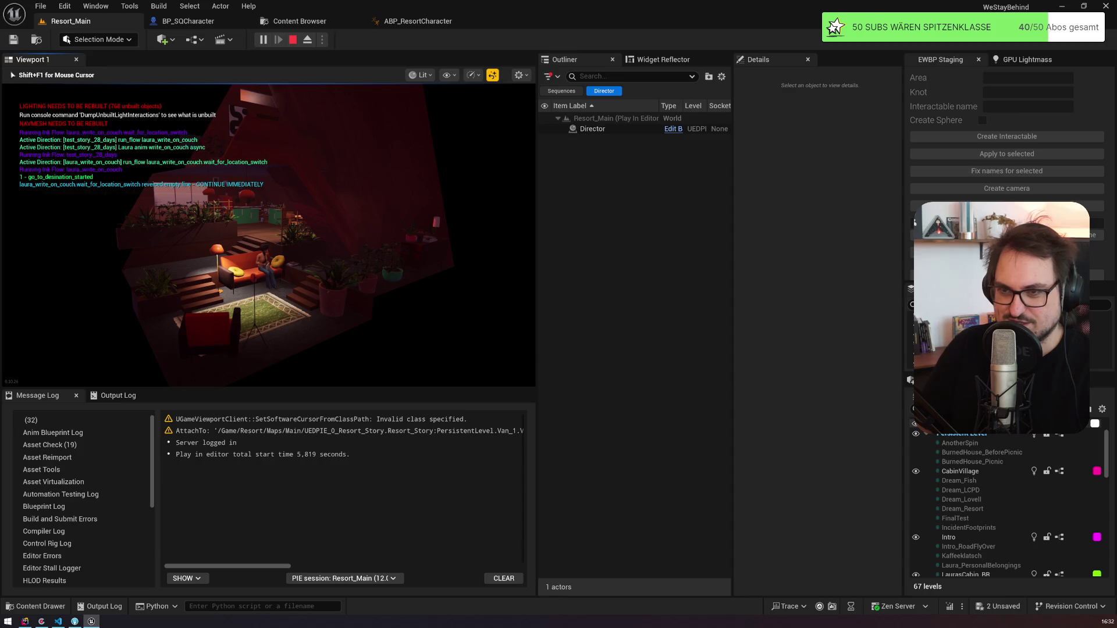
click(28, 360)
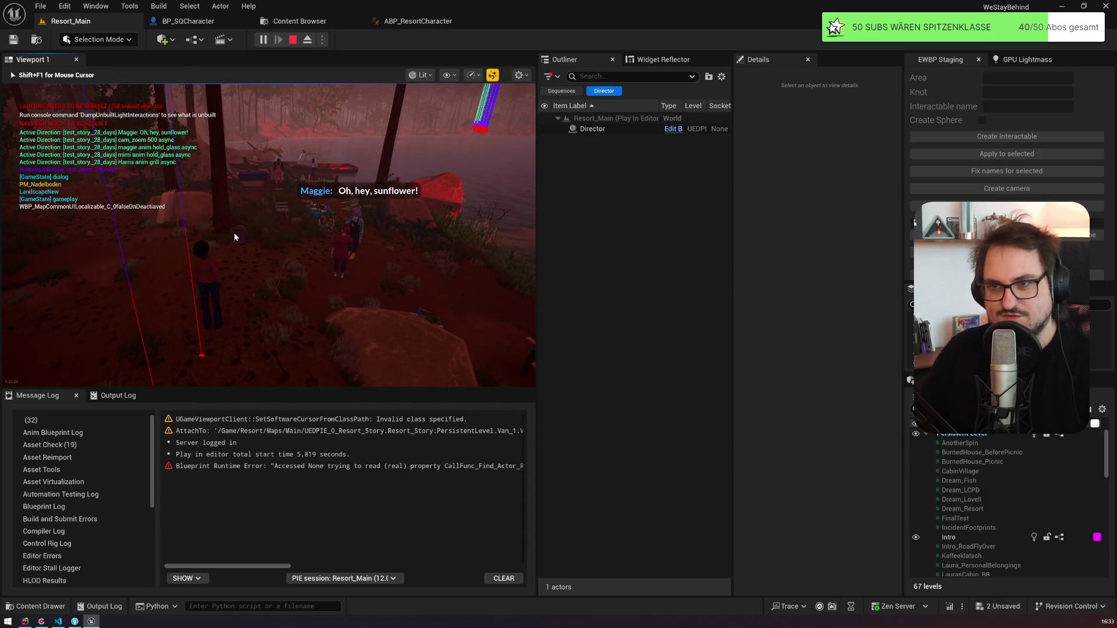
key(Escape)
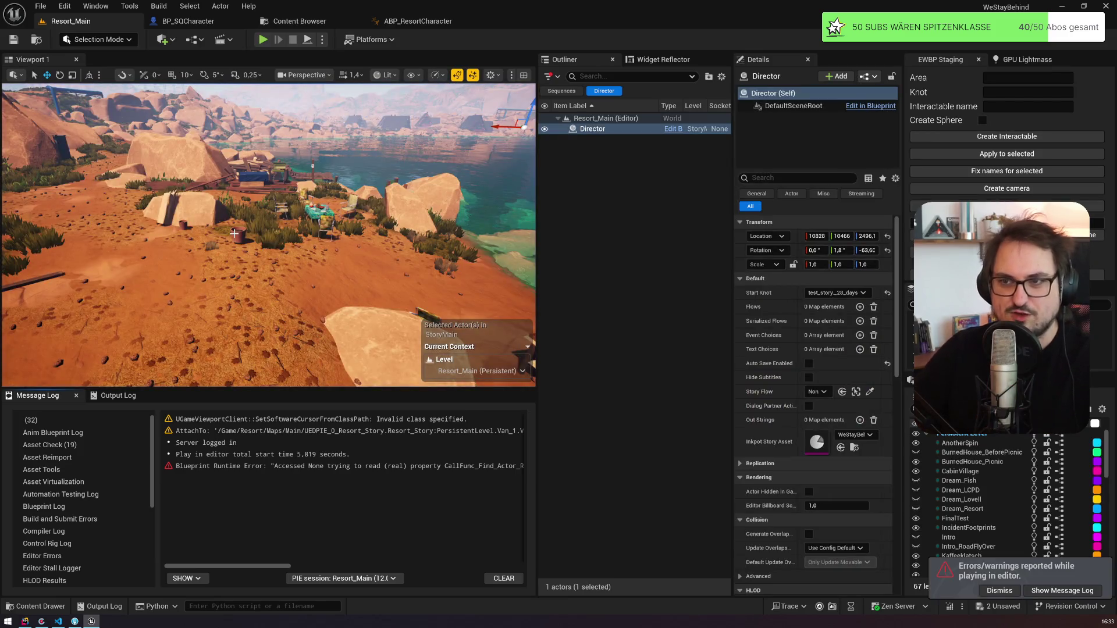
click(418, 21)
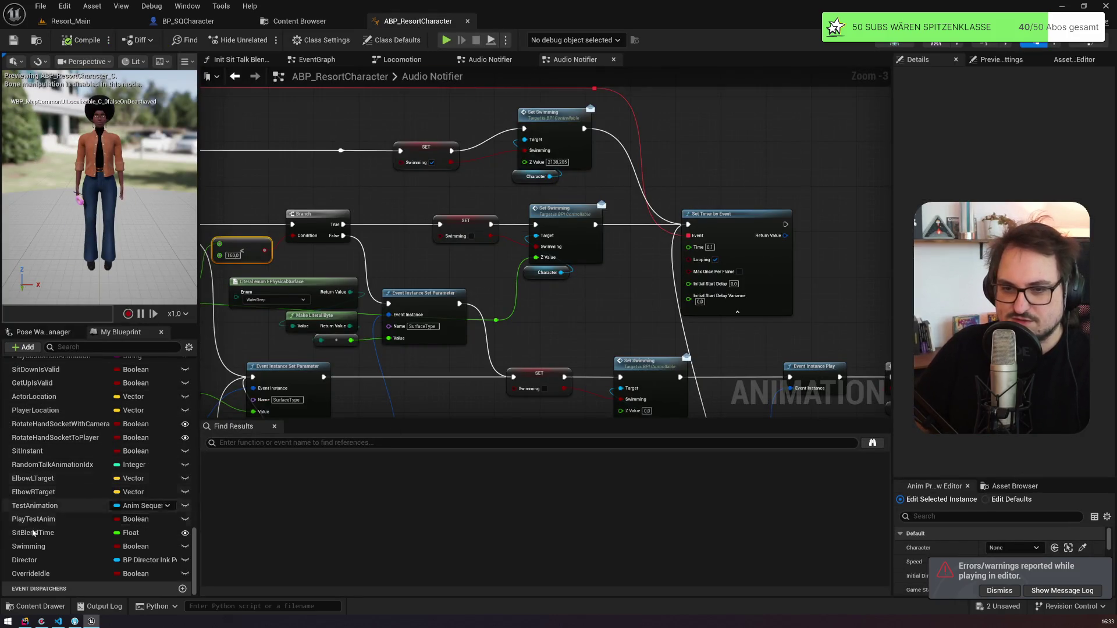
Step: Find DebugSteps via 'debu' in My Blueprint, uncheck its default, then save and close ABP_ResortCharacter
click(65, 346)
text(debu)
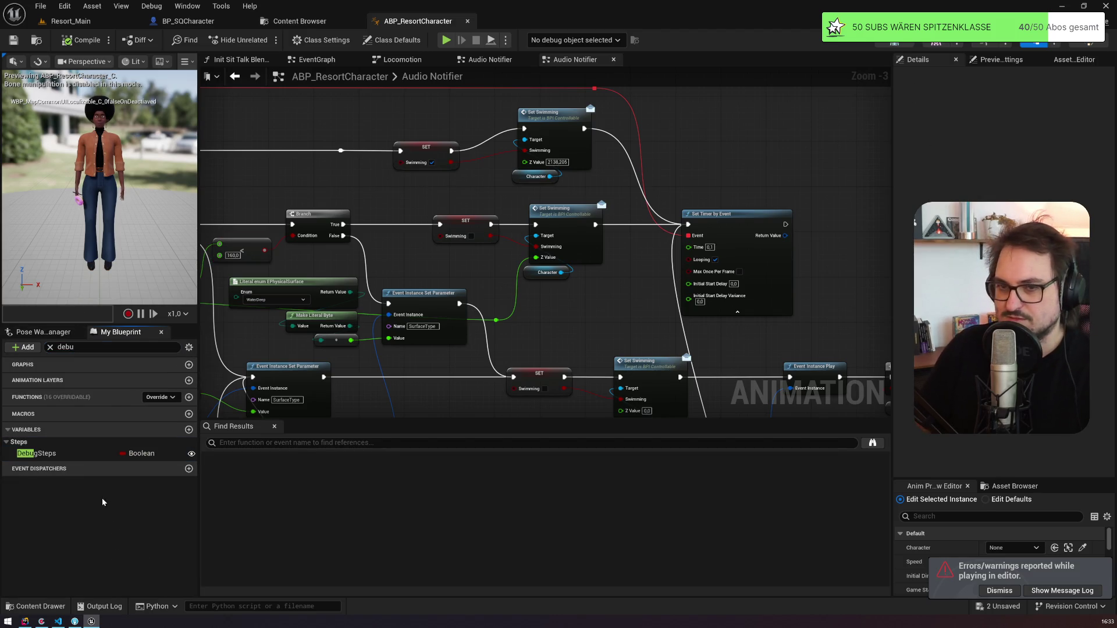
click(87, 454)
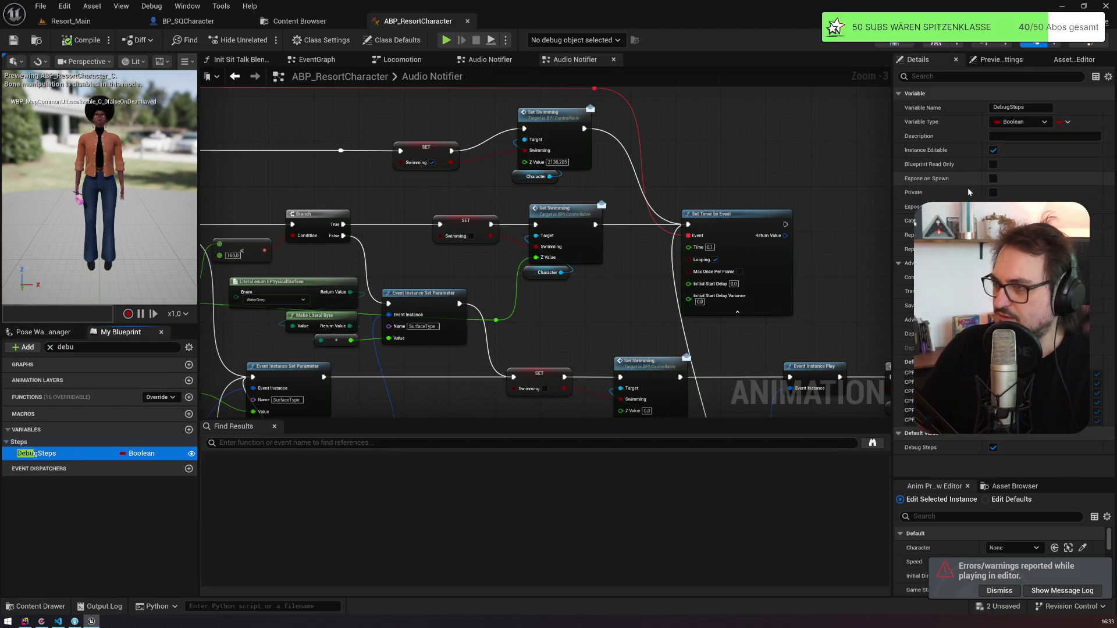
click(994, 448)
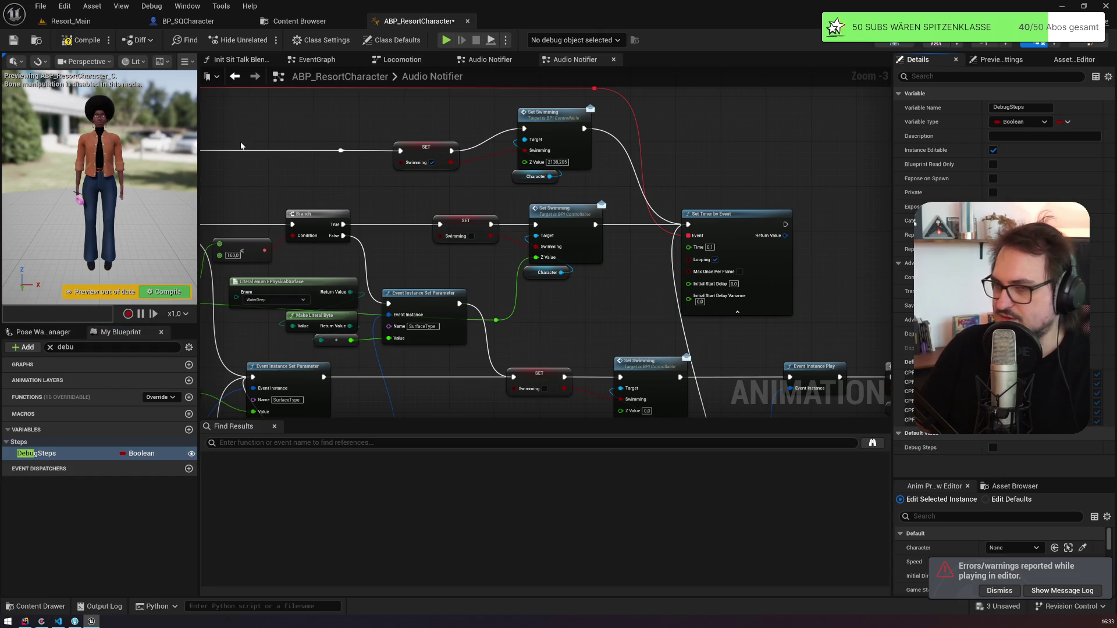
click(14, 41)
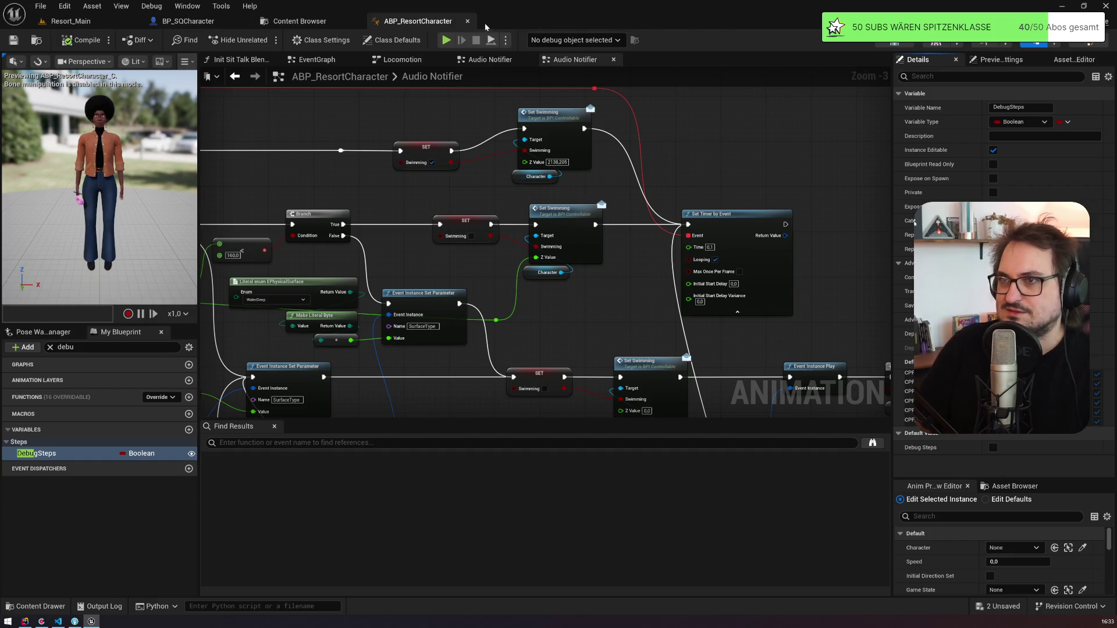
key(ctrl+w)
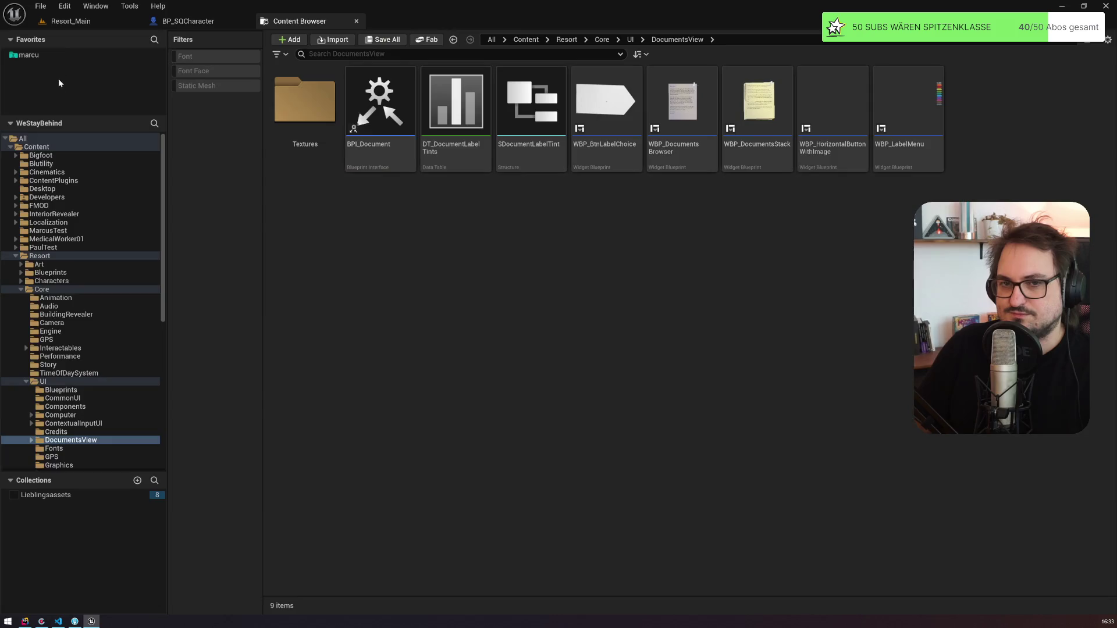
Step: Back in Resort_Main, fly the camera forward over the boulders and turn toward the water and house
click(88, 22)
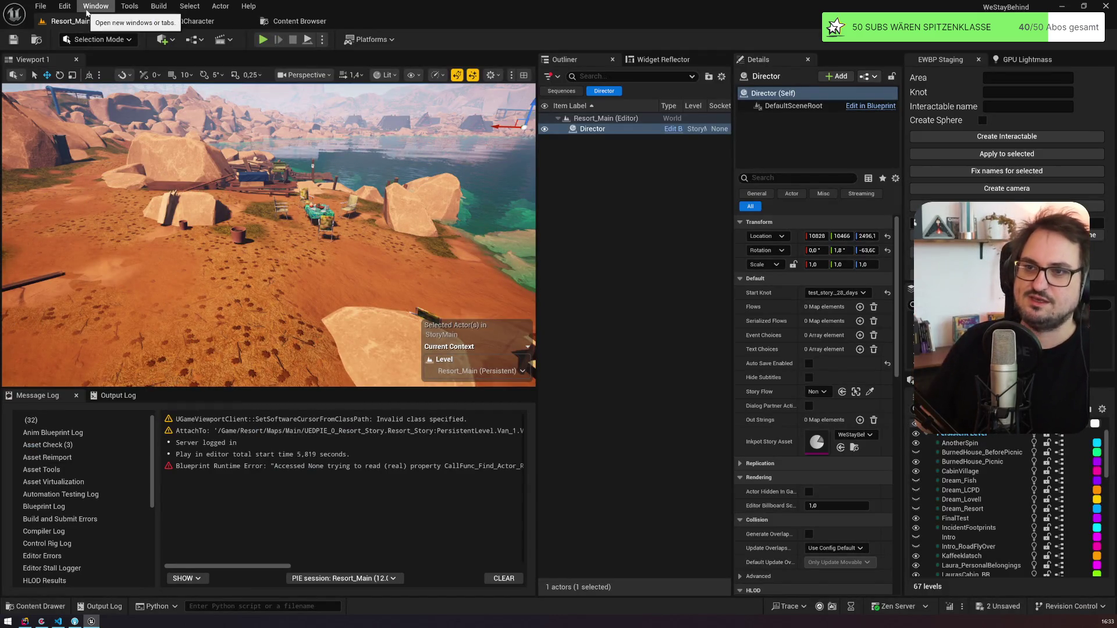
scroll(267, 233, up, 1)
key(w)
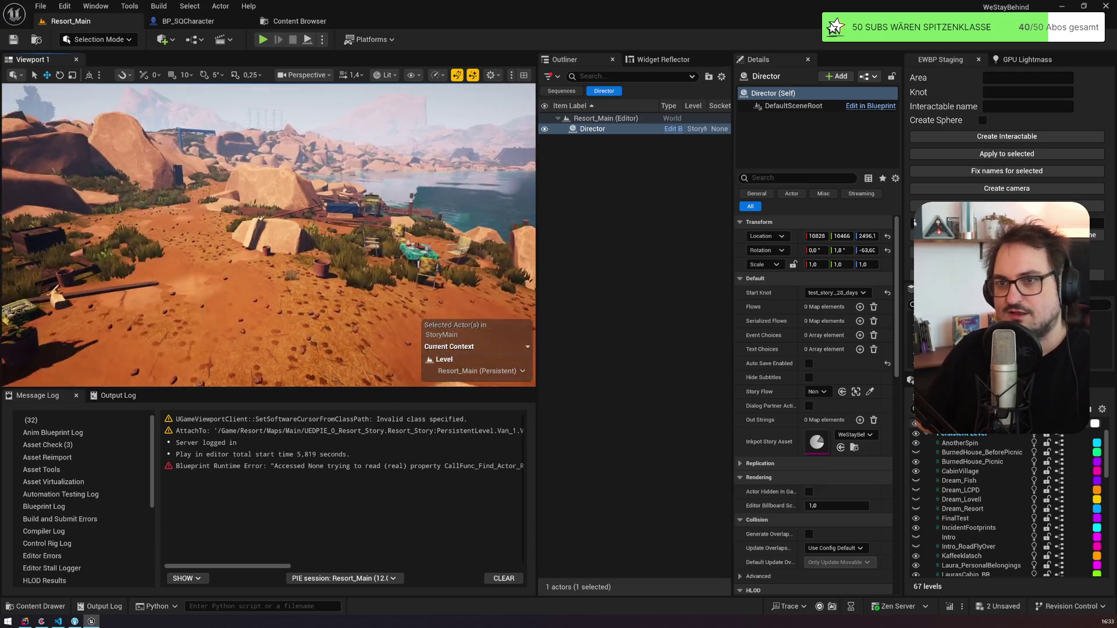
drag(198, 184, 197, 184)
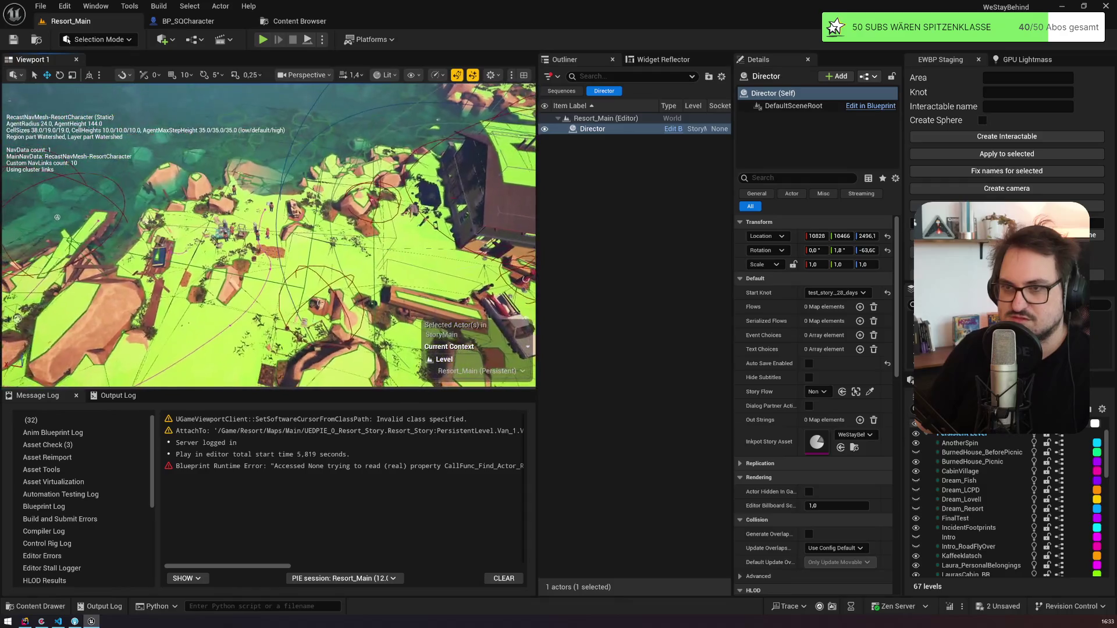
Step: Select and frame the t_bbq trigger box to confirm its t_bbq enter event, then return to VS Code
click(305, 287)
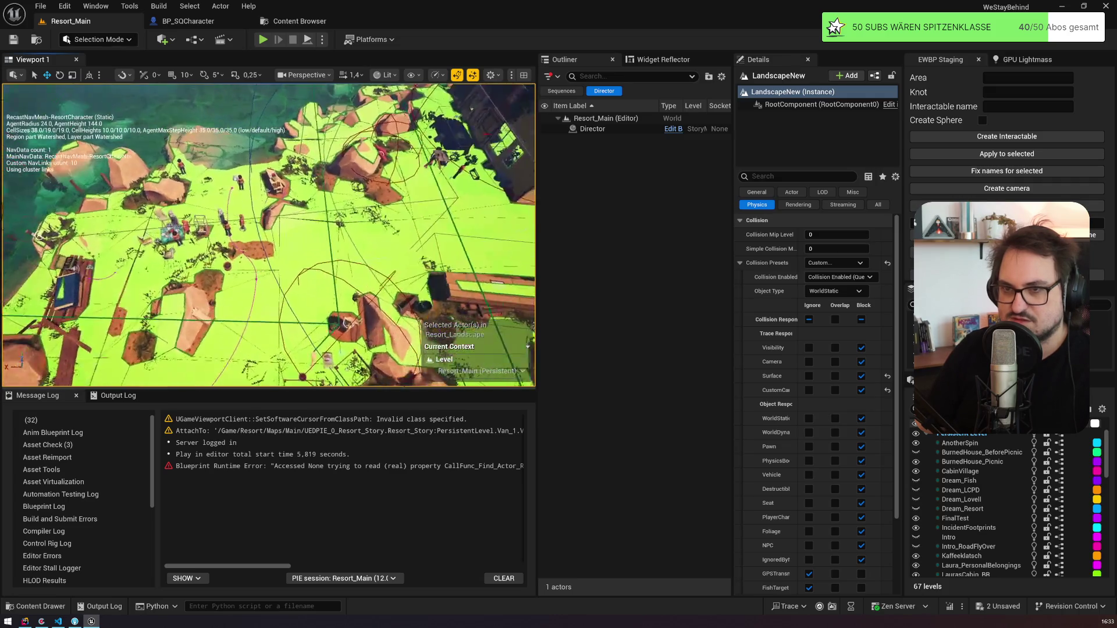
click(165, 232)
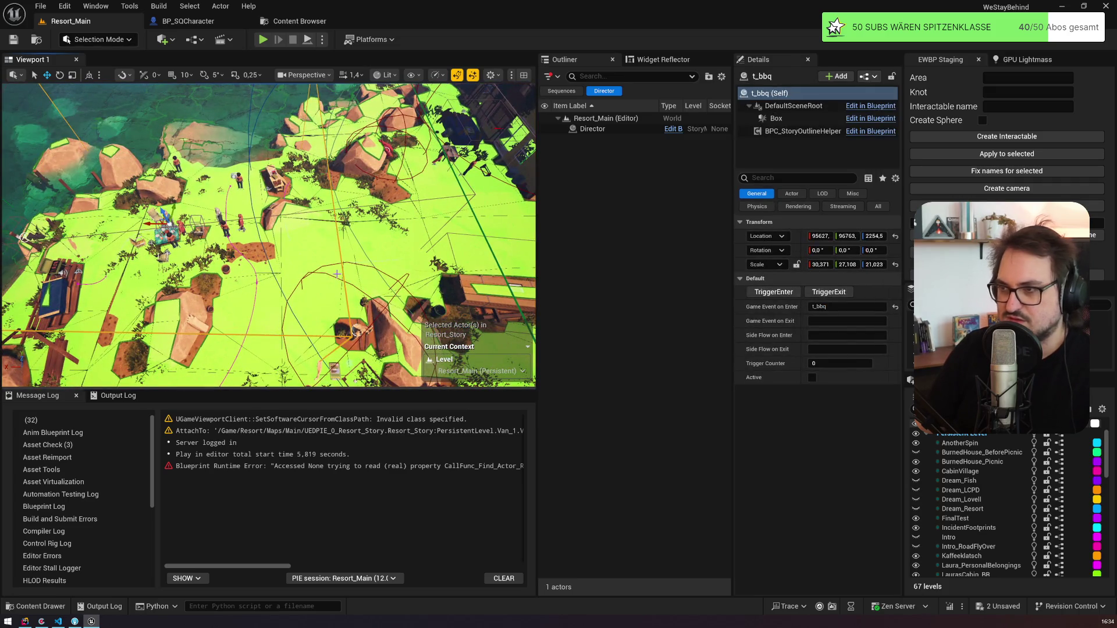
key(f)
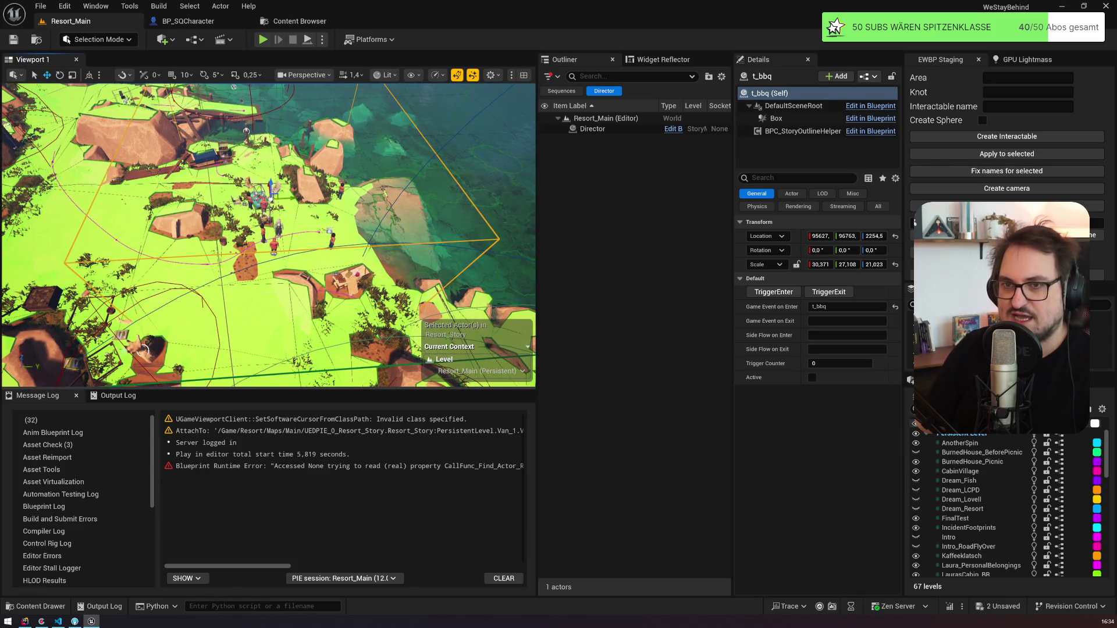
click(59, 621)
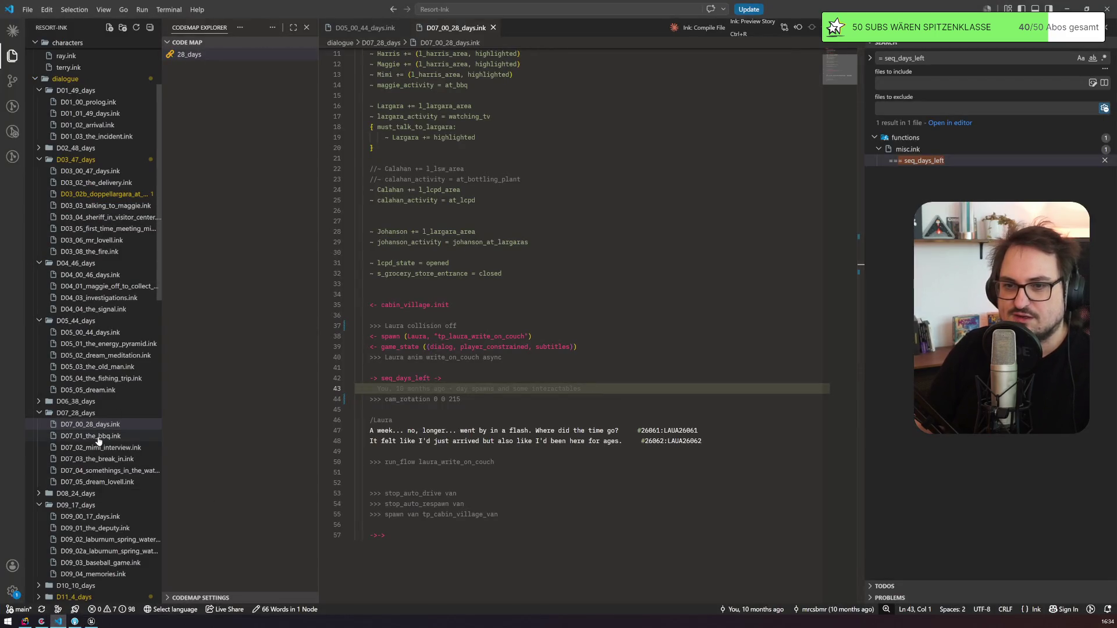
Step: Open harris_area.ink and locate the days_left == 28 block in the on_enter knot
mouse_move(163, 222)
mouse_down()
mouse_move(173, 497)
mouse_move(170, 480)
mouse_up()
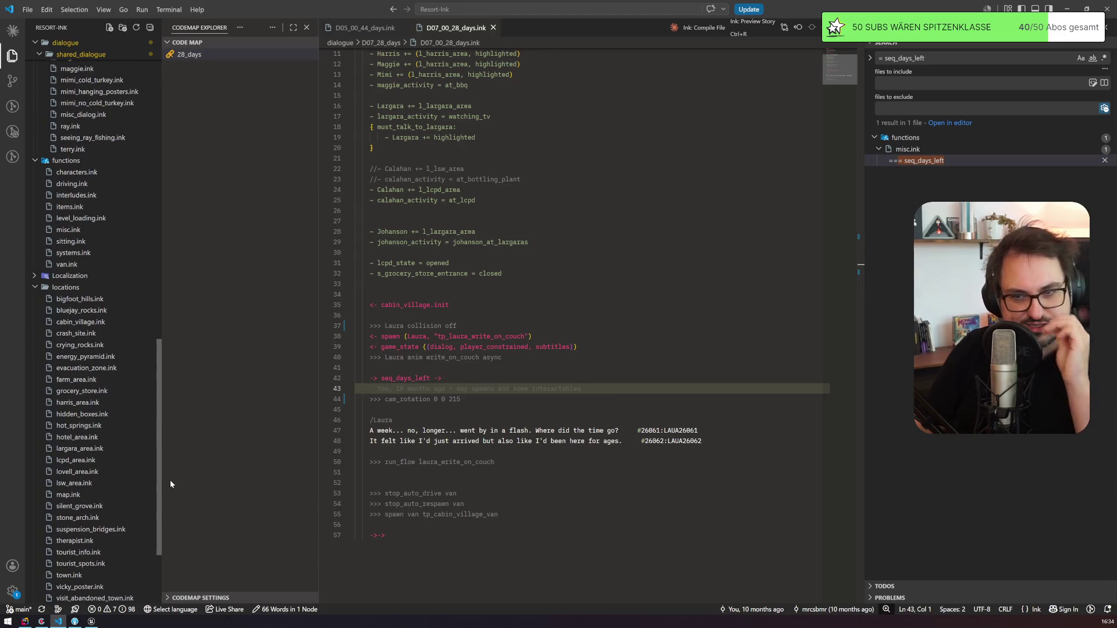
click(86, 403)
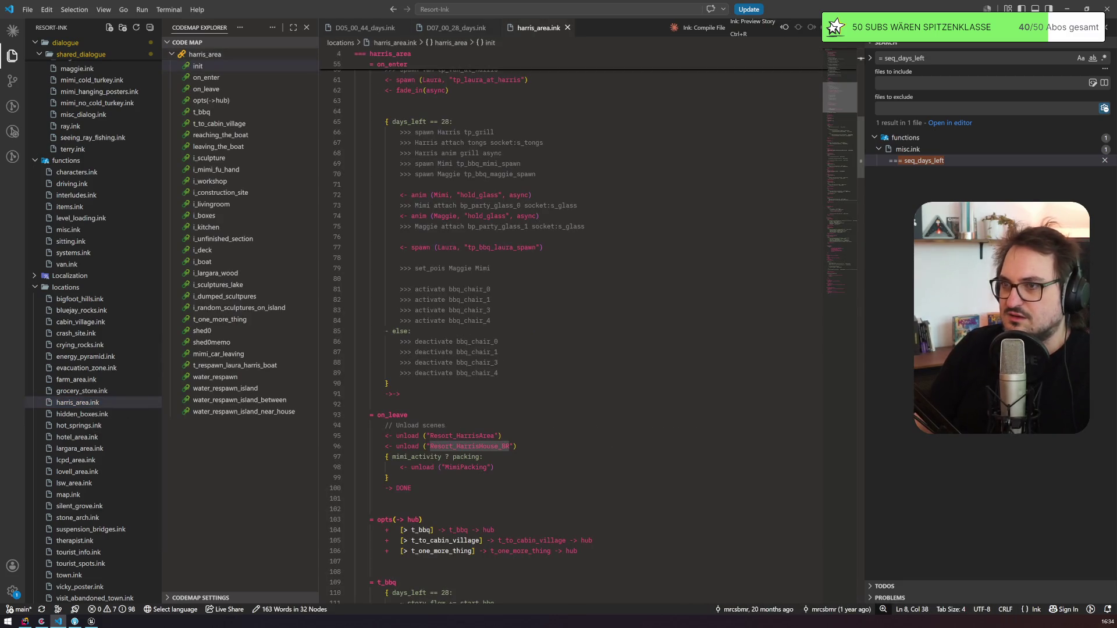
click(399, 121)
mouse_move(415, 132)
mouse_down()
mouse_move(465, 143)
mouse_move(354, 236)
mouse_move(388, 384)
mouse_up()
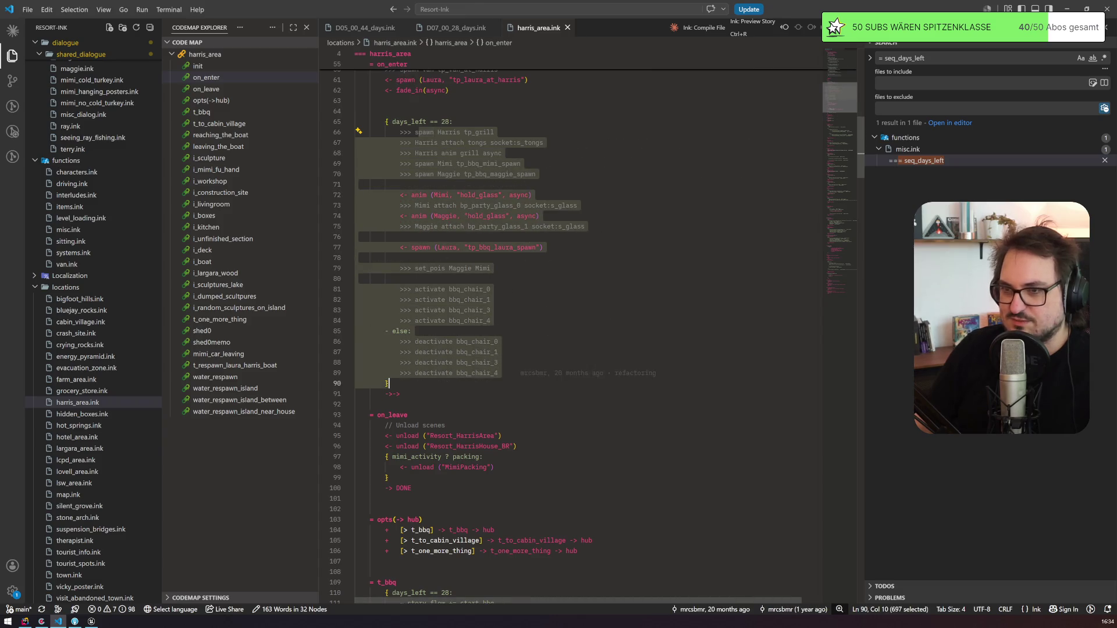
scroll(388, 383, up, 7)
click(392, 236)
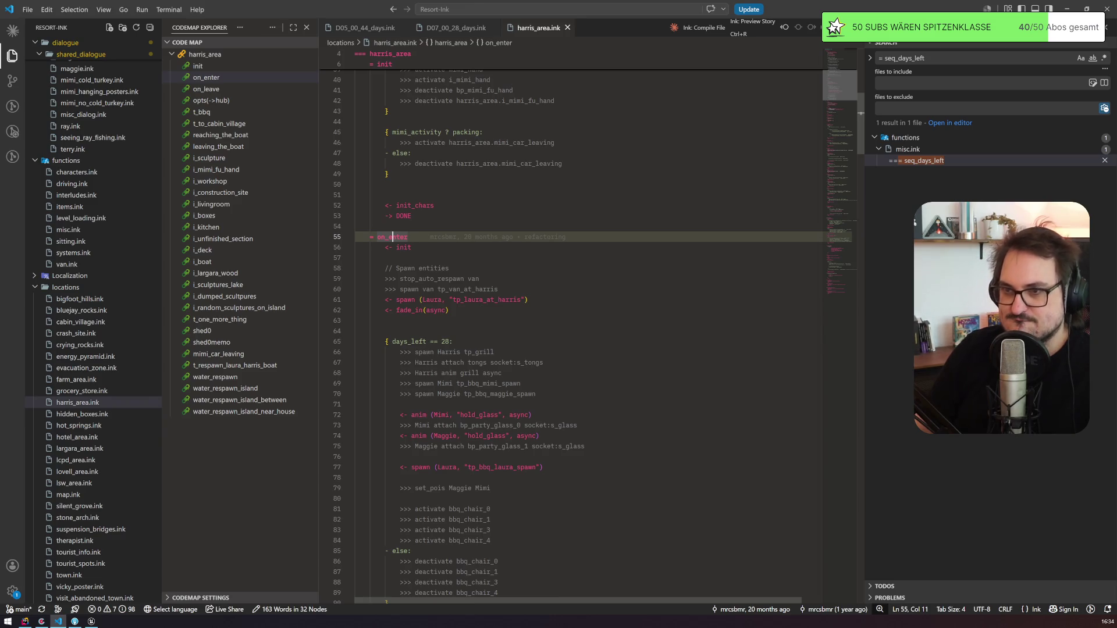
Step: Move the days_left == 28 block (lines 65–90) up above fade_in, checking the bbq_chair_0 line
scroll(393, 236, down, 3)
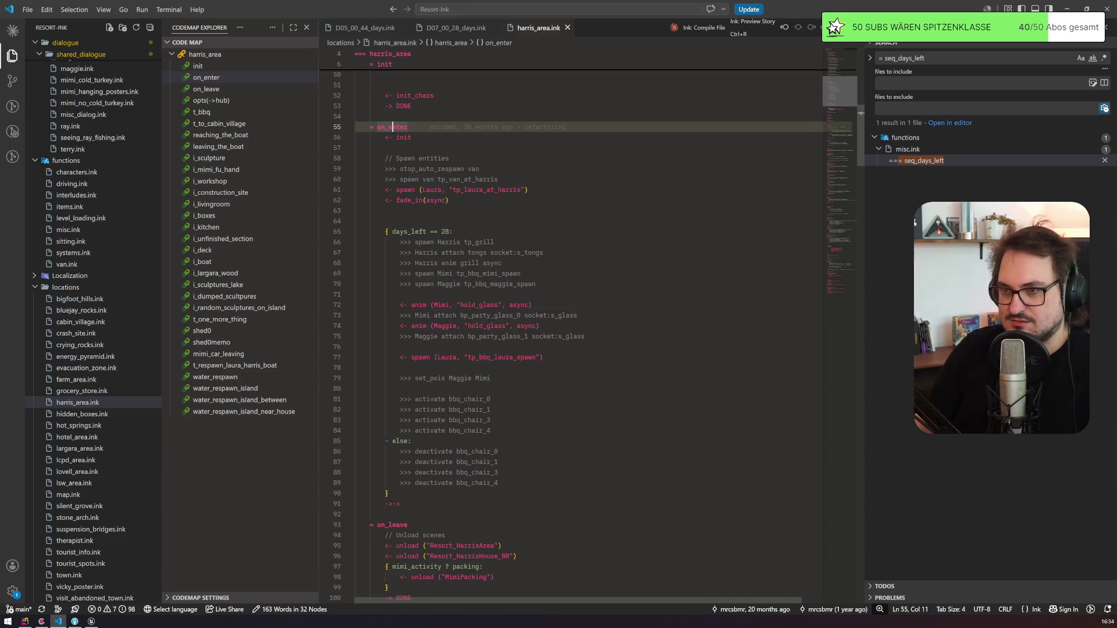
drag(389, 493, 385, 231)
scroll(385, 232, up, 3)
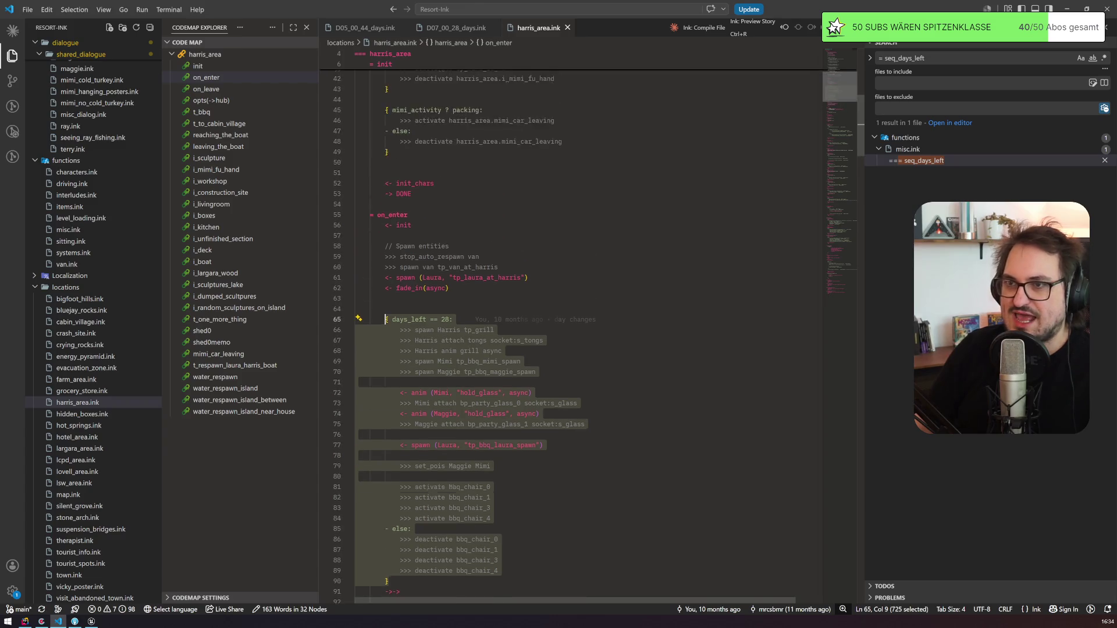
key(alt+Up)
key(alt+Up)
key(alt+Up)
key(alt+Up)
key(alt+Up)
key(alt+Up)
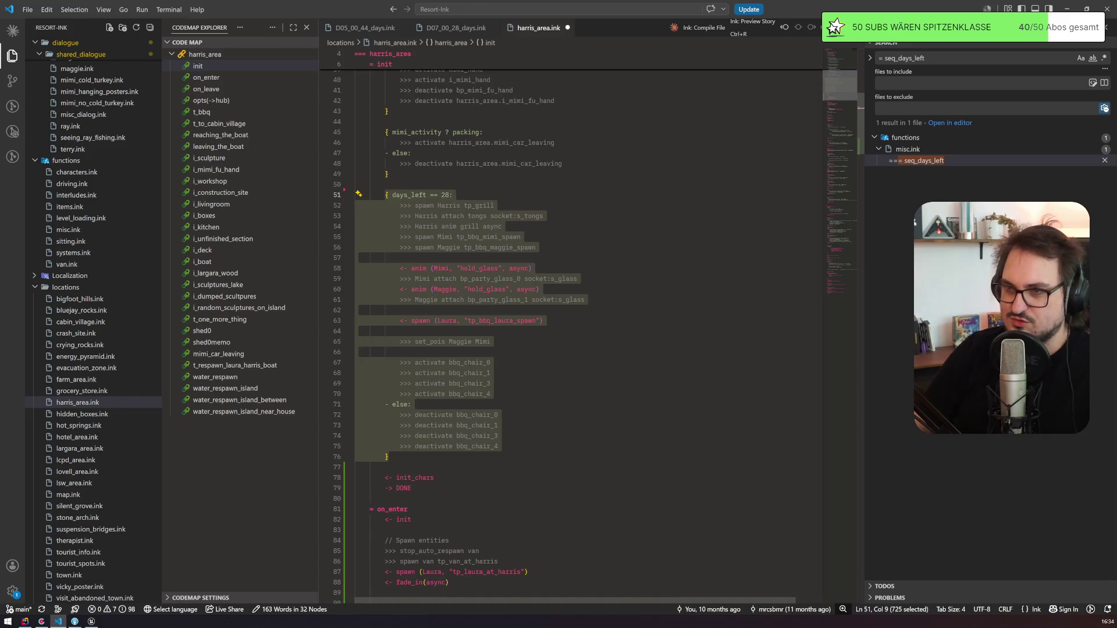
scroll(576, 325, up, 5)
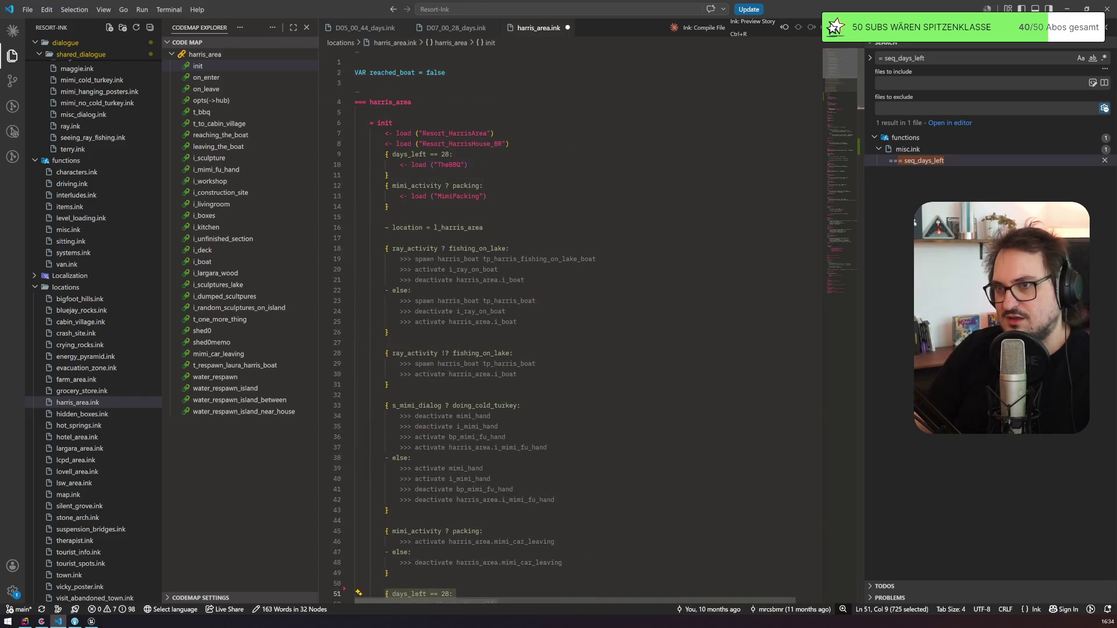
scroll(498, 266, down, 9)
click(498, 267)
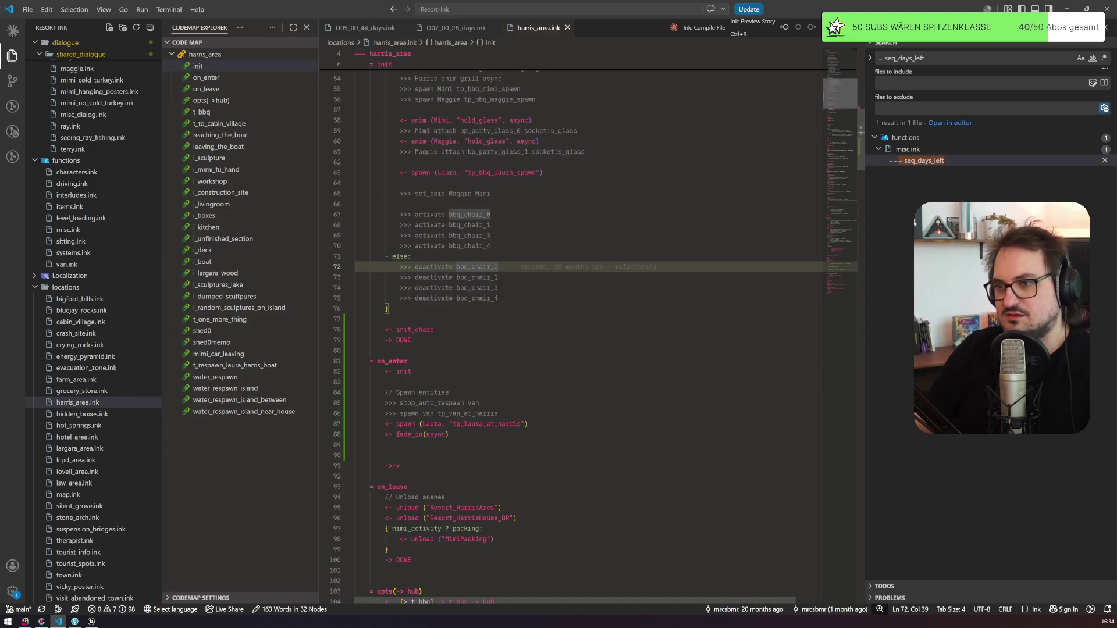
Step: Back in Unreal, bring up the actions for the WeStayBehind story asset
click(92, 621)
key(ctrl+space)
click(492, 444)
right_click(502, 445)
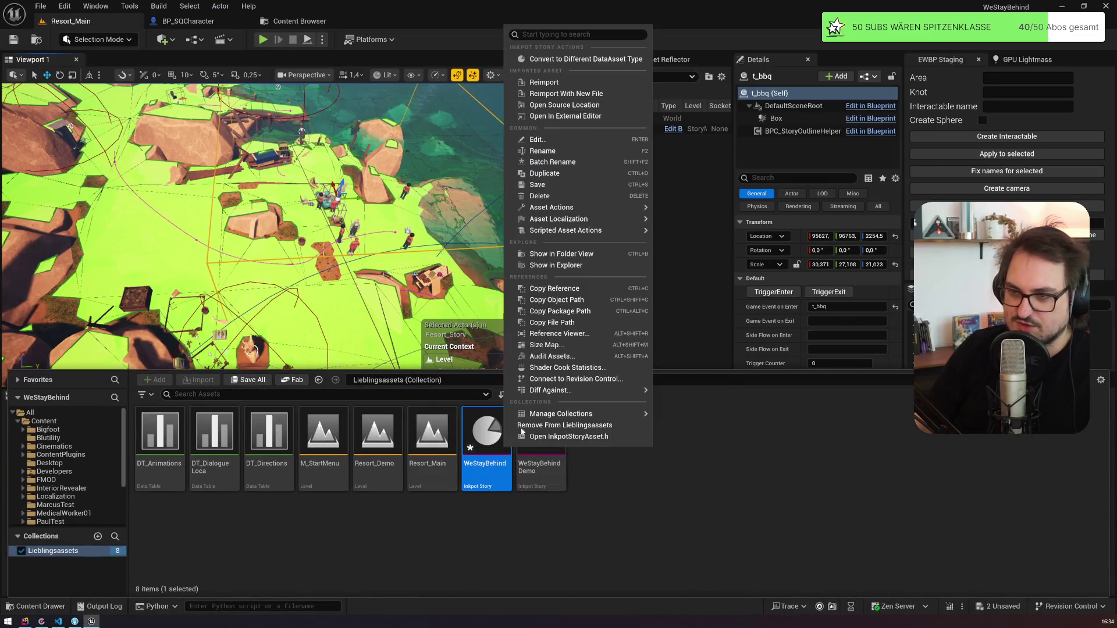
Step: Reimport the WeStayBehind ink story, set the Director's Start Knot to test_story.none, and play in editor
click(576, 83)
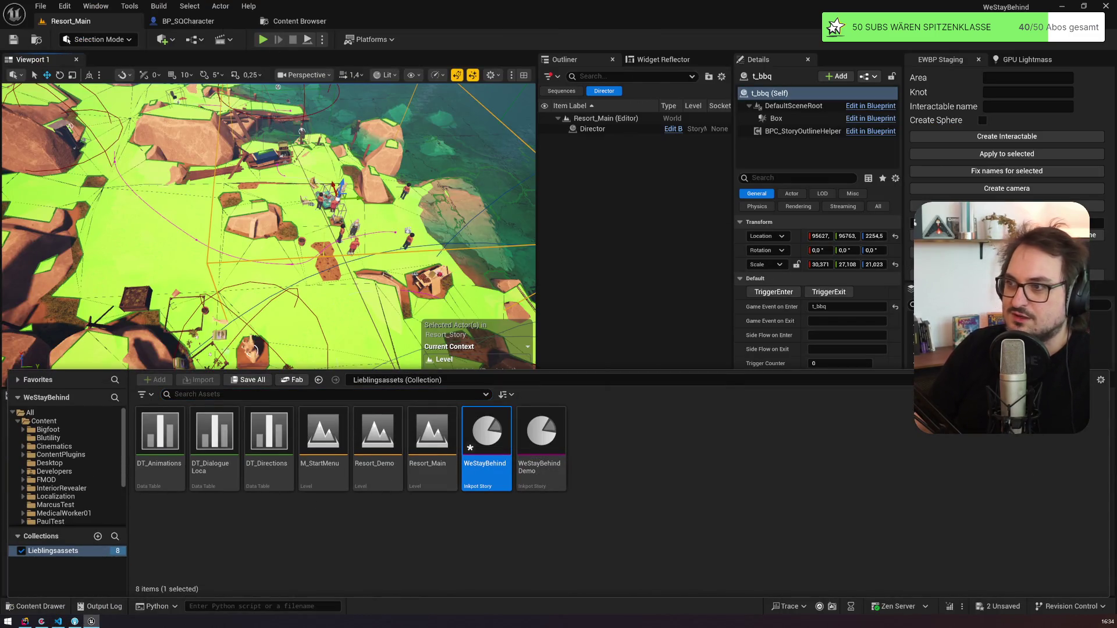
click(592, 129)
click(847, 295)
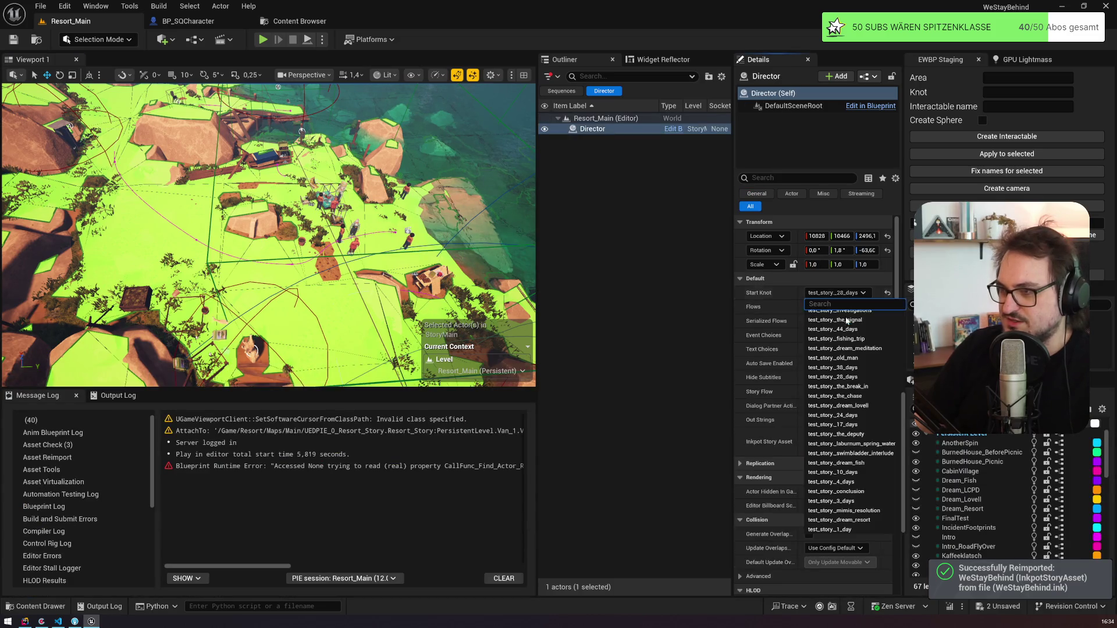
click(832, 327)
click(831, 294)
click(835, 312)
click(740, 321)
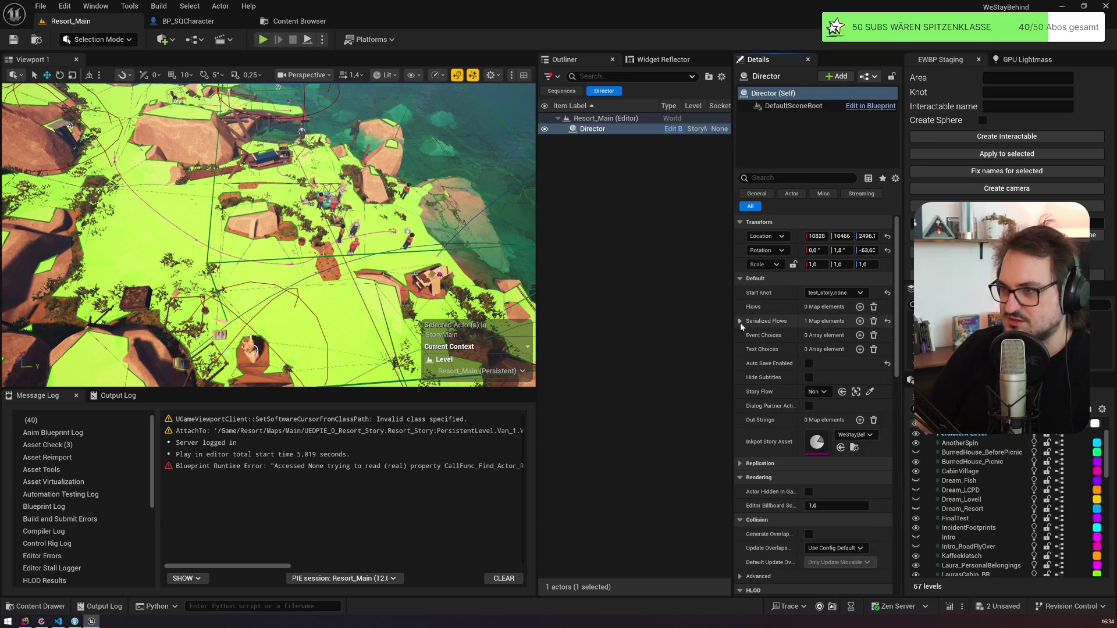
click(264, 40)
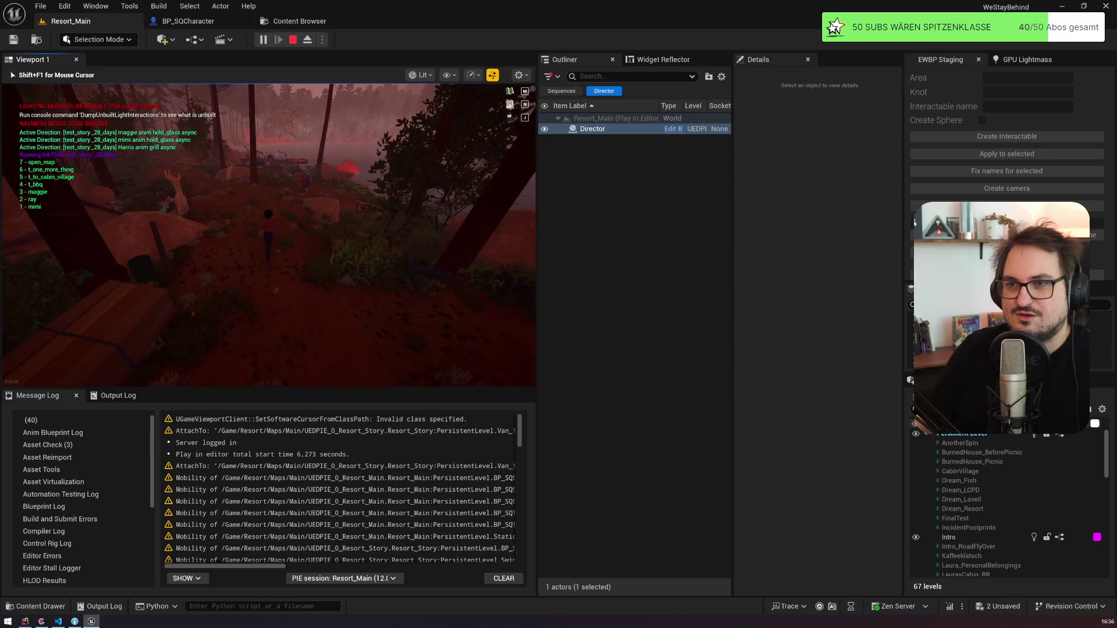
Step: Back in harris_area.ink, locate Laura's bbq spawn line in init's days_left == 28 block
click(58, 621)
click(499, 332)
scroll(498, 332, up, 1)
click(543, 282)
mouse_move(542, 282)
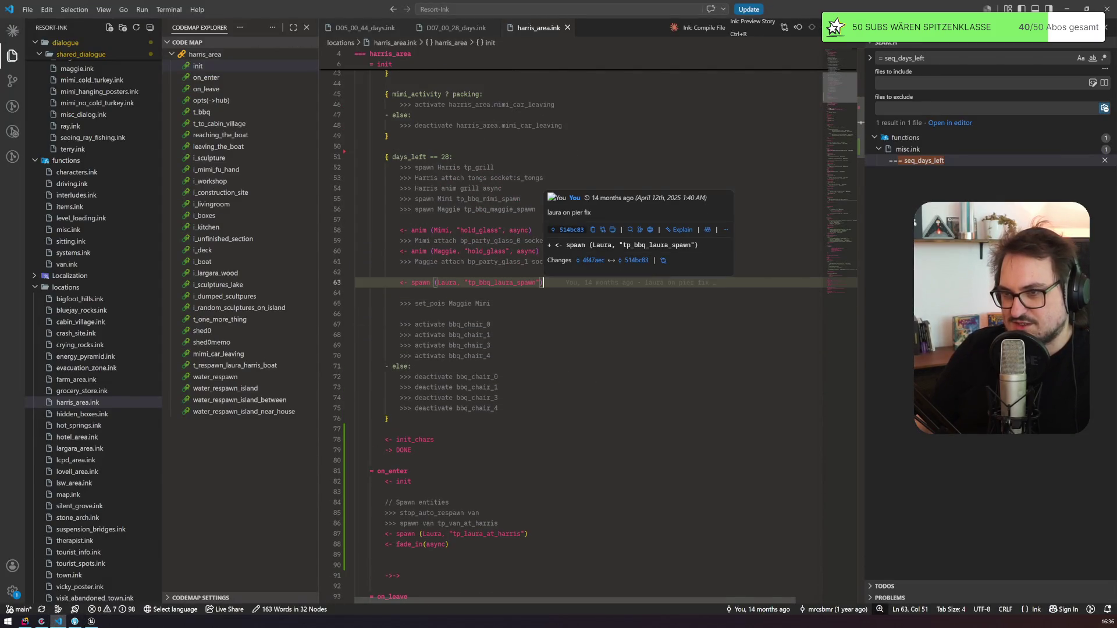
scroll(542, 282, down, 2)
drag(452, 91, 385, 91)
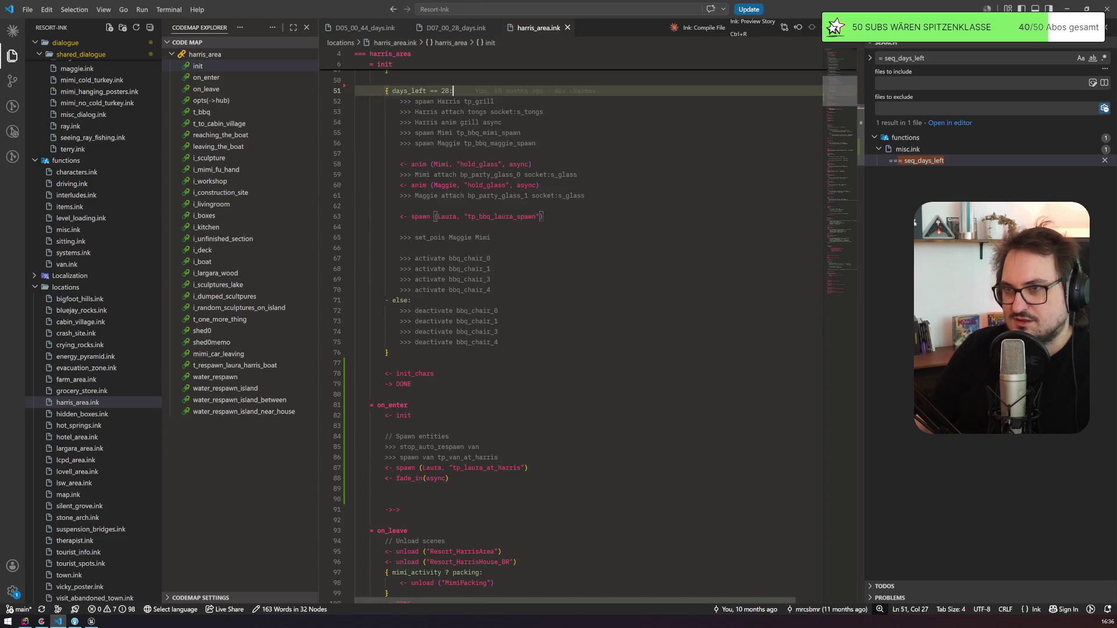
Step: Below the van spawn in on_enter, add '{ days_left == 28:' and '- else:' around Laura's tp_laura_at_harris spawn
click(407, 499)
key(Up)
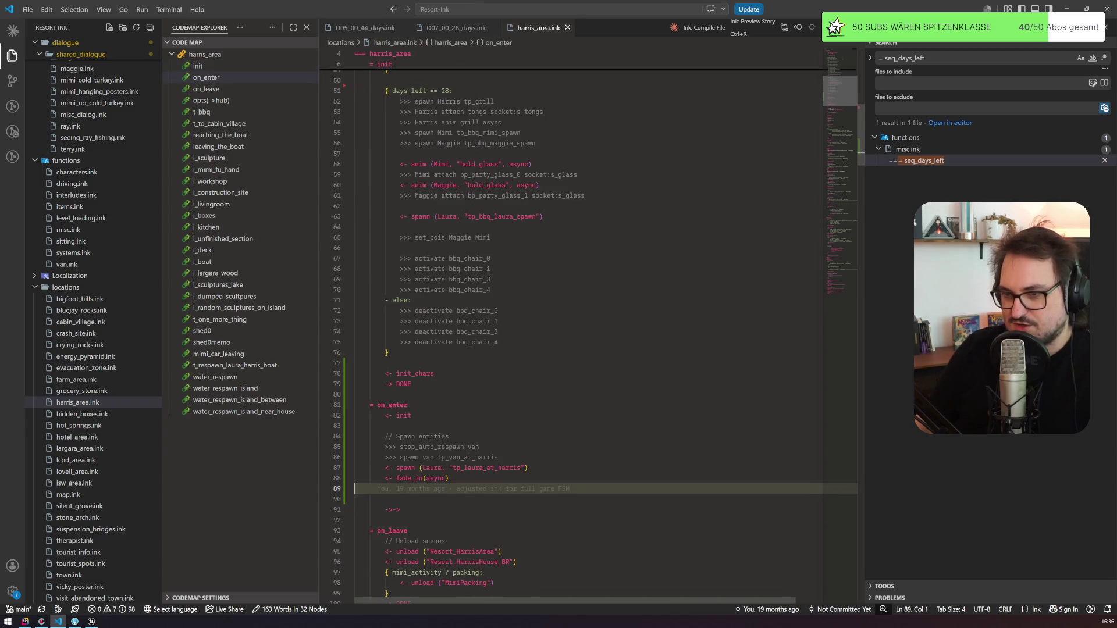
click(528, 467)
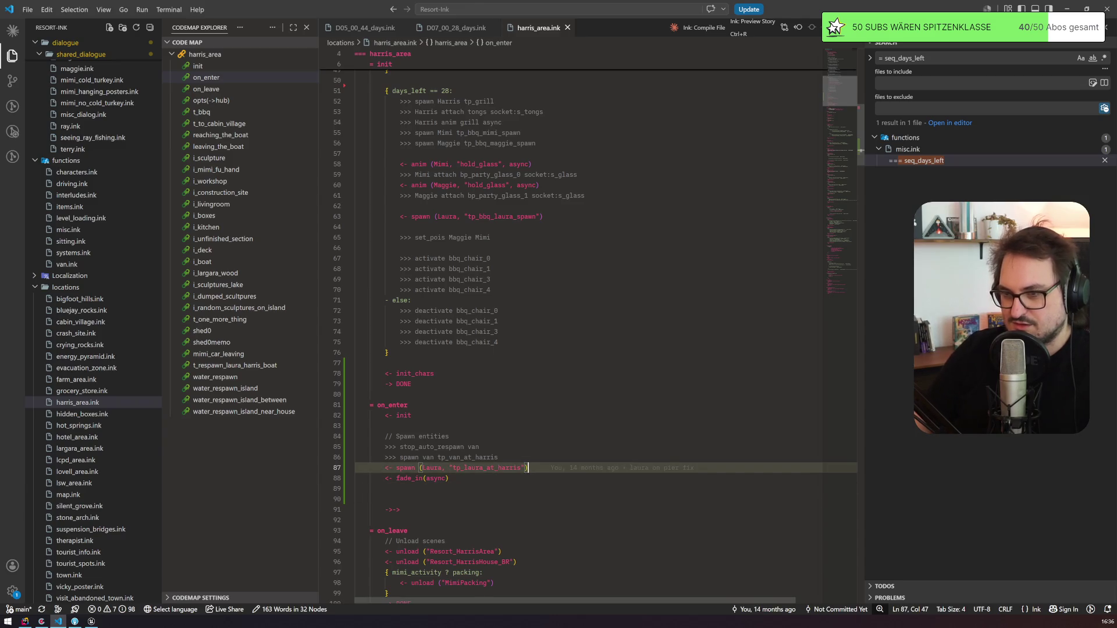
click(498, 457)
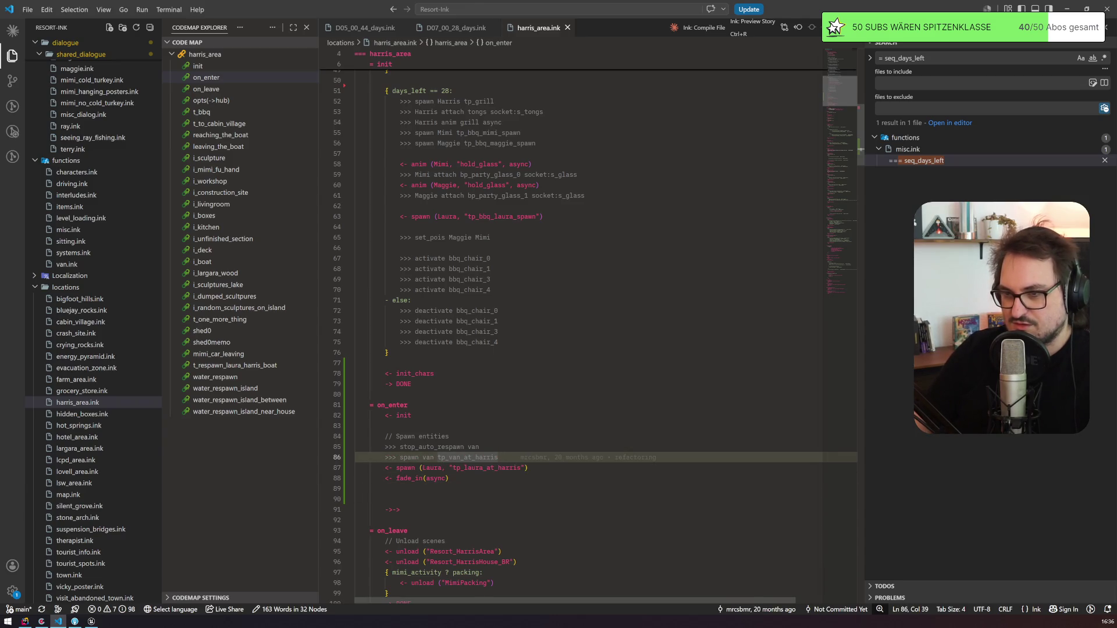
key(Return)
key(Return)
text({ days_left == 28:)
key(Return)
key(Return)
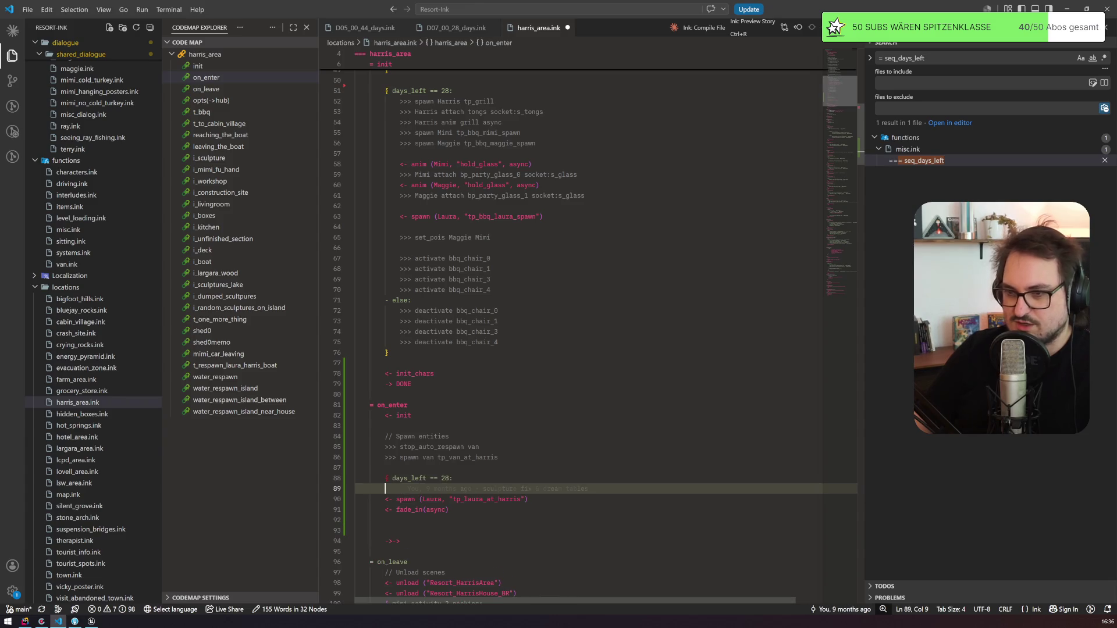
text(- else:)
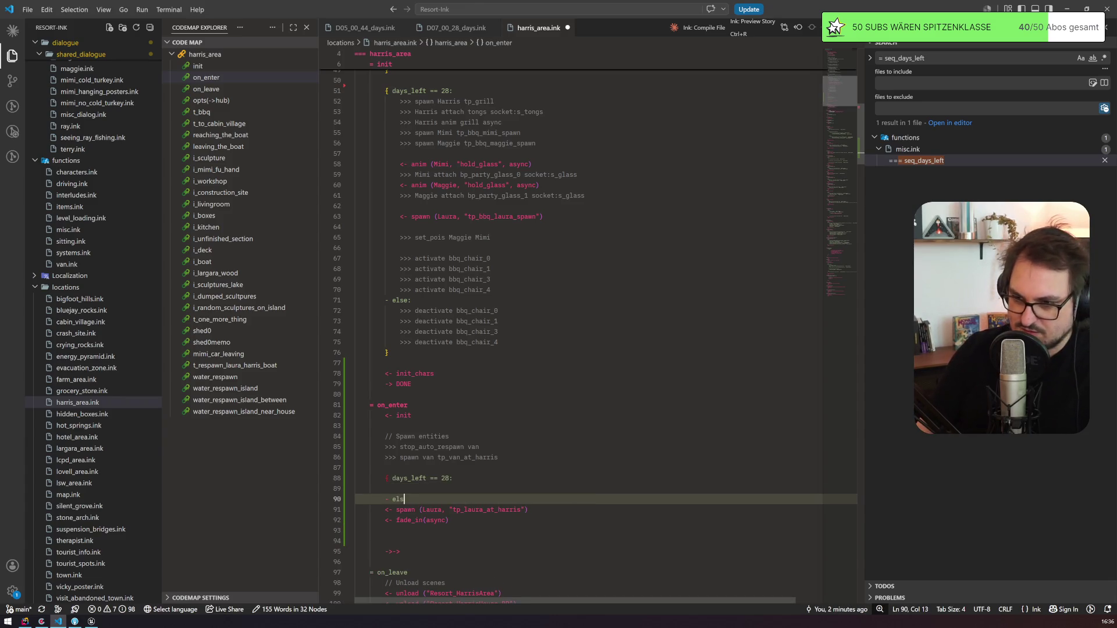
click(384, 510)
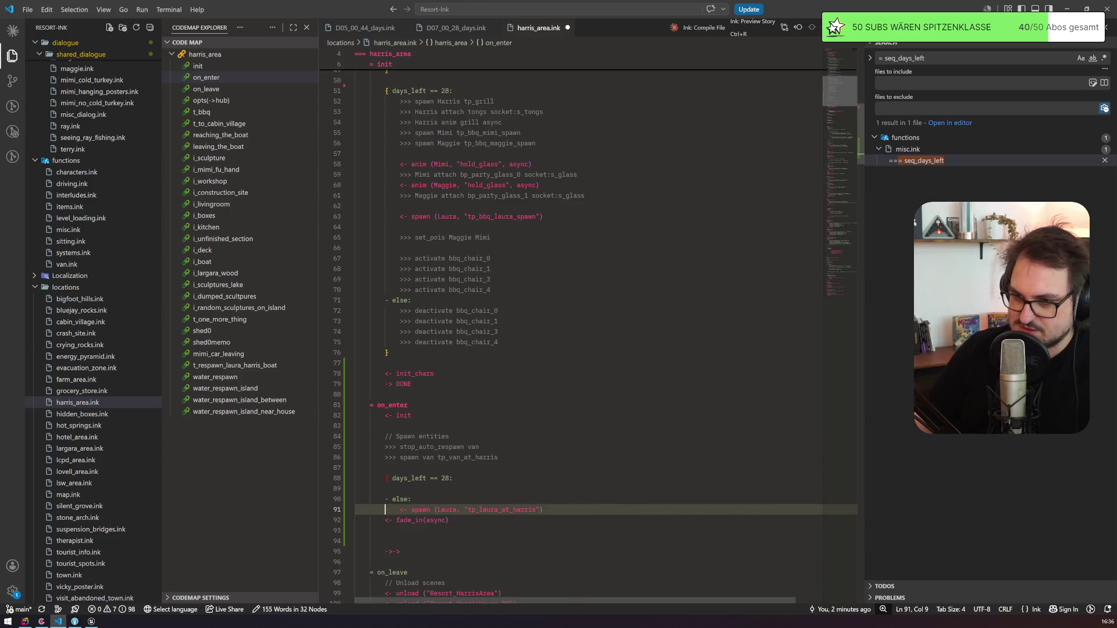
key(Tab)
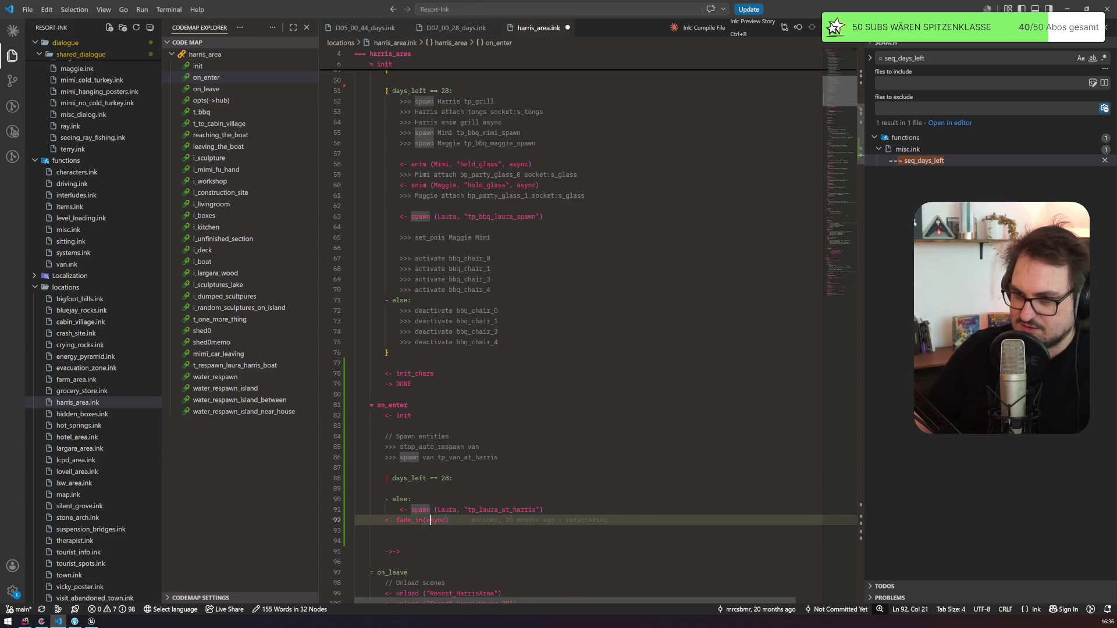
Step: Close the new conditional with '}' above the fade_in line
click(424, 520)
click(408, 520)
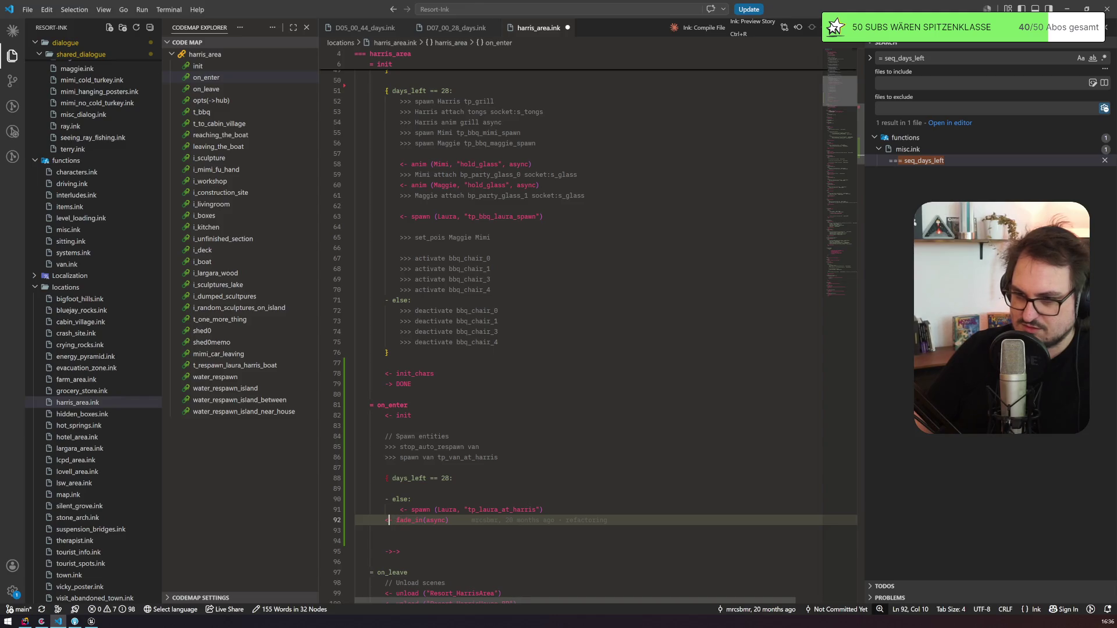
key(ctrl+shift+Return)
key(ctrl+shift+Return)
text(})
Step: Move Laura's tp_bbq_laura_spawn line from init into the day-28 branch and save the file
click(466, 216)
key(ctrl+x)
click(372, 478)
key(ctrl+v)
key(Delete)
click(356, 415)
key(ctrl+s)
Step: Check the emptied init line, then bring up the WeStayBehind story asset's actions in Unreal
click(355, 206)
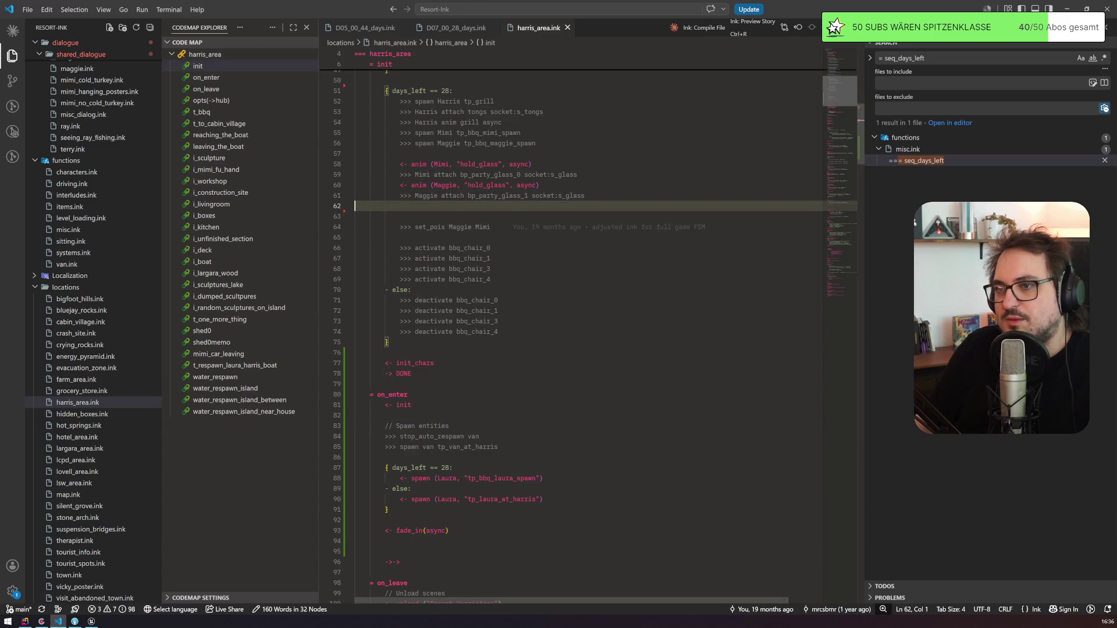
key(Up)
key(Up)
key(Up)
key(End)
key(alt+Tab)
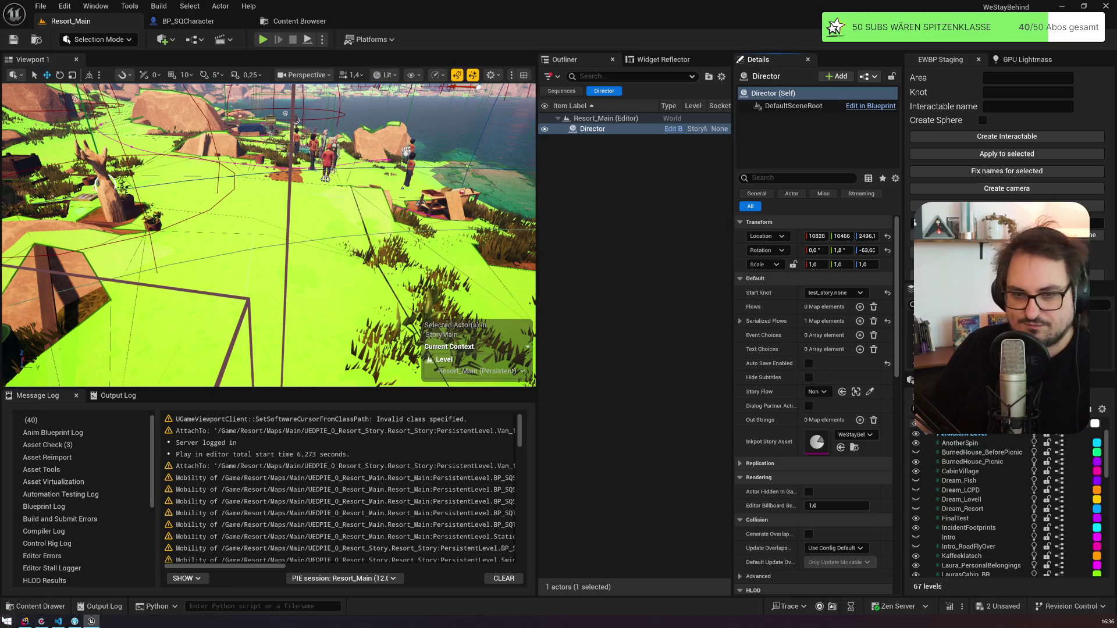
click(35, 606)
right_click(485, 451)
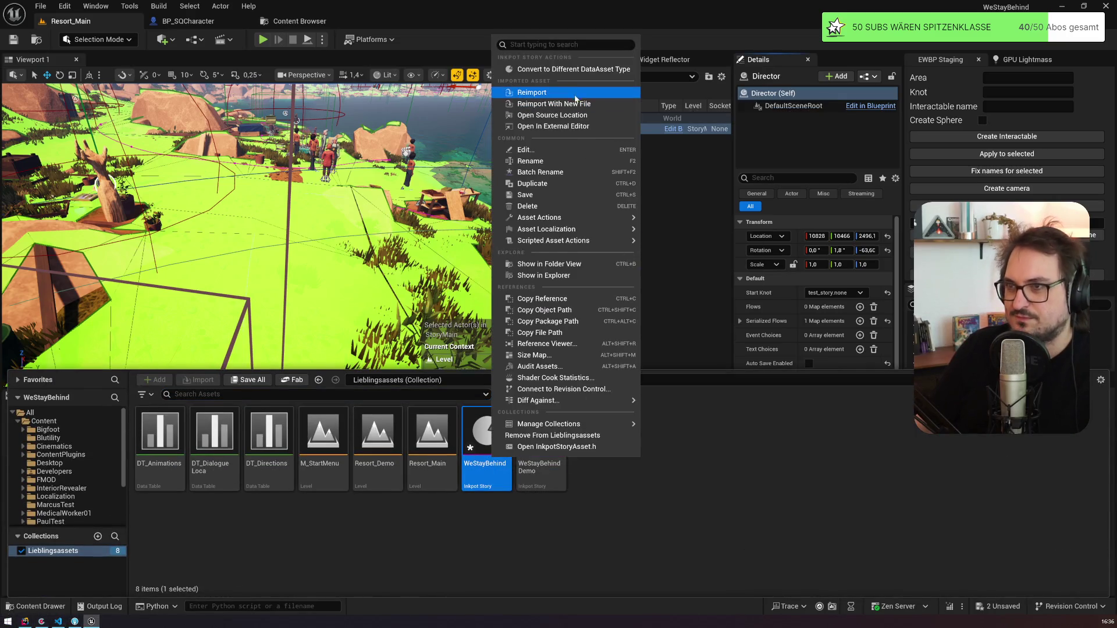
Step: Reimport WeStayBehind, start play in editor, and walk the character up the forest path
click(570, 89)
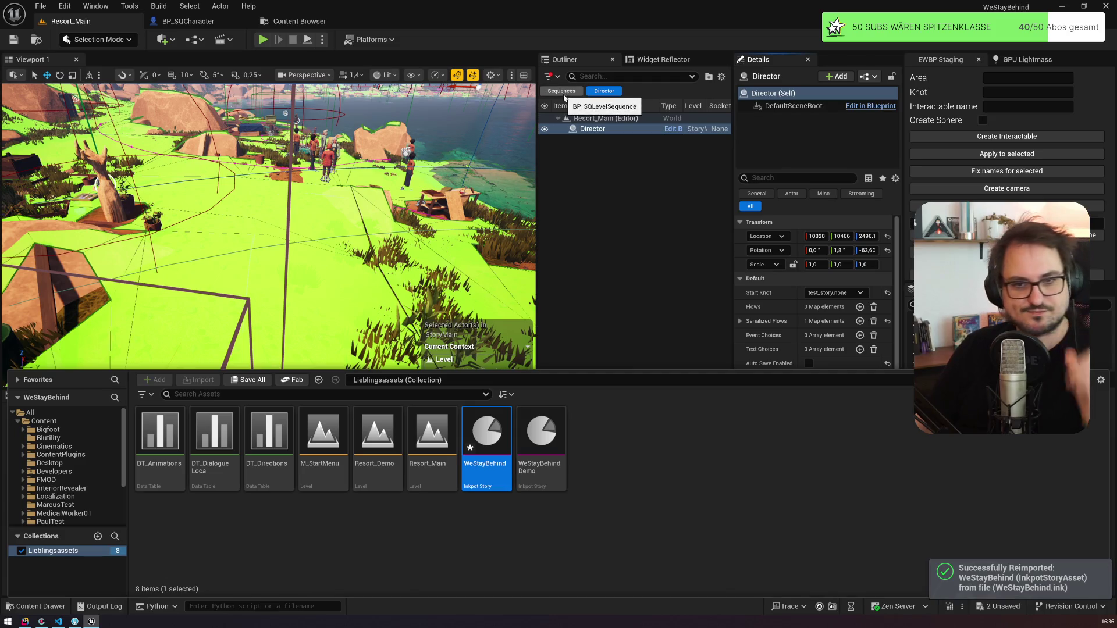
click(263, 41)
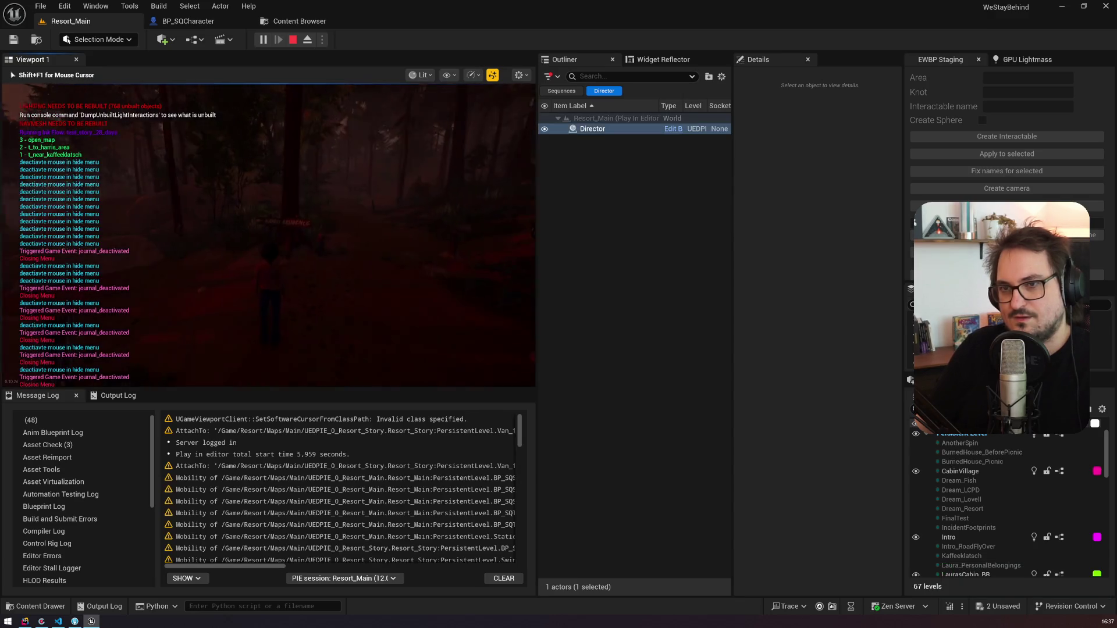
key(w)
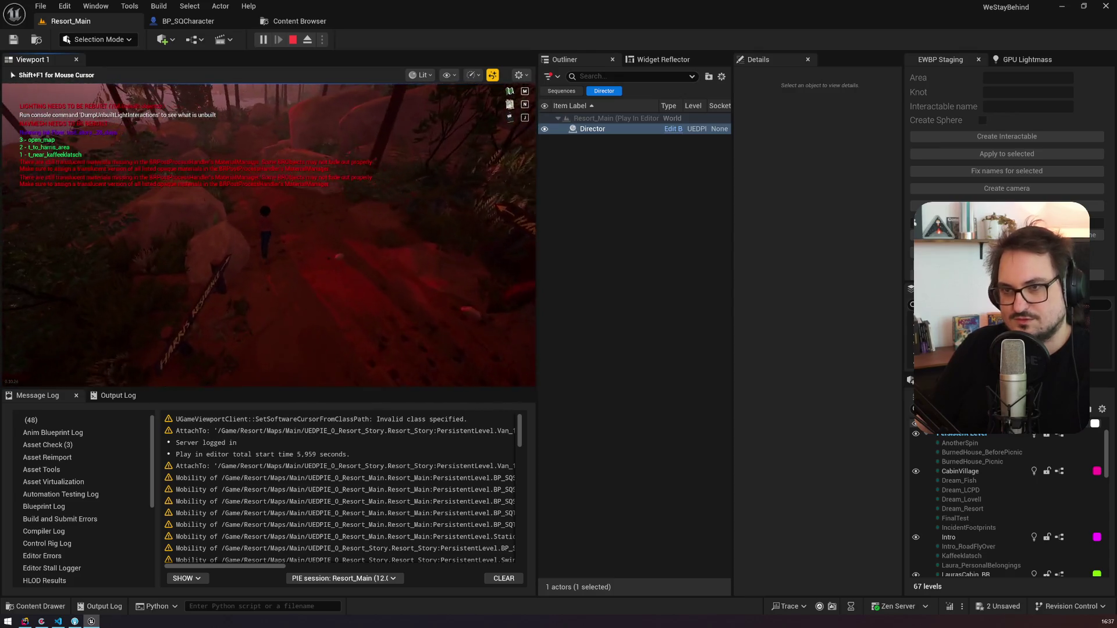
key(w)
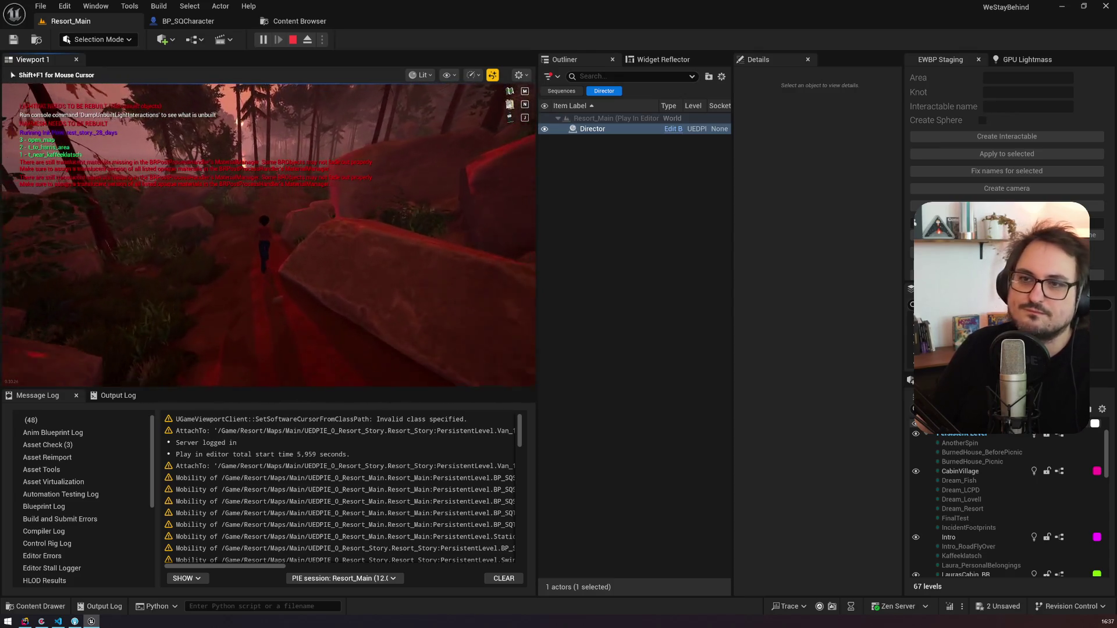
key(w)
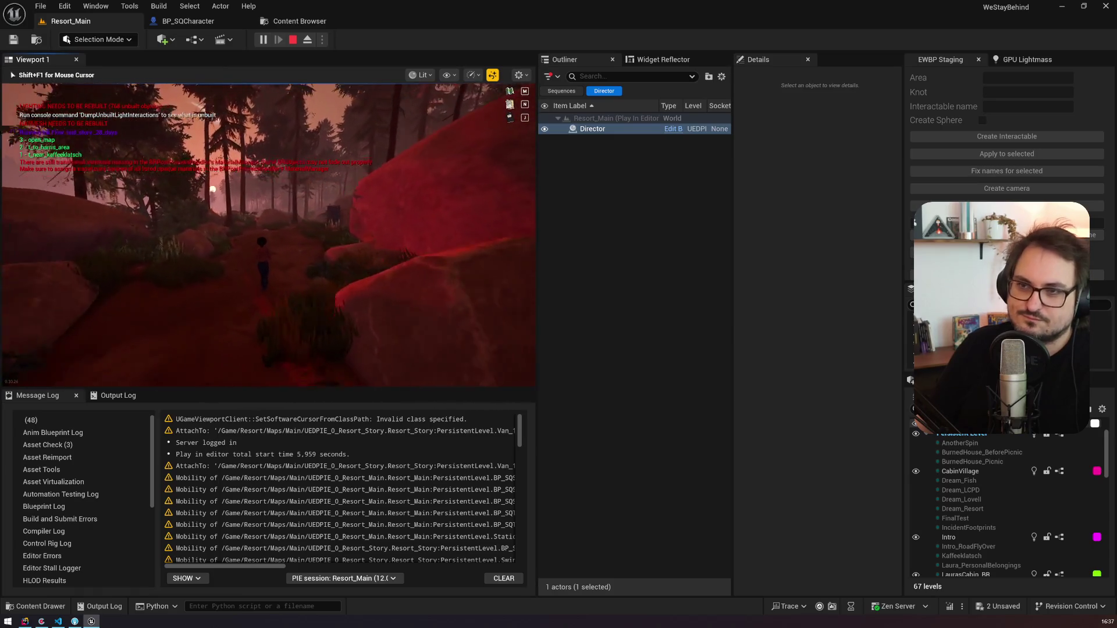
key(w)
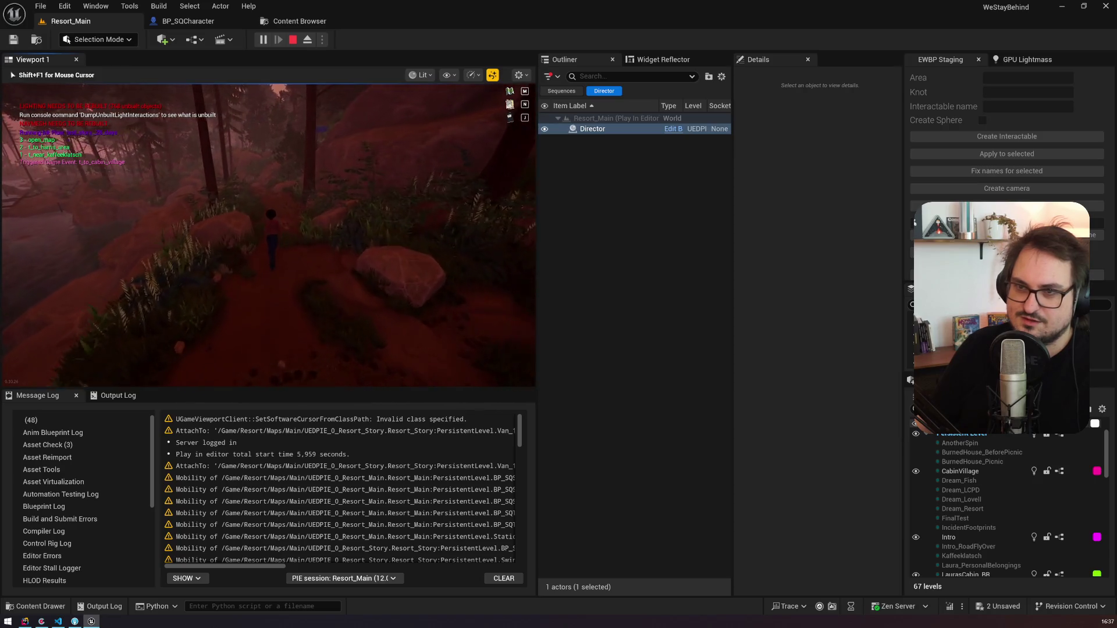
Step: Walk the character a little further along the path, then end the play session
key(w)
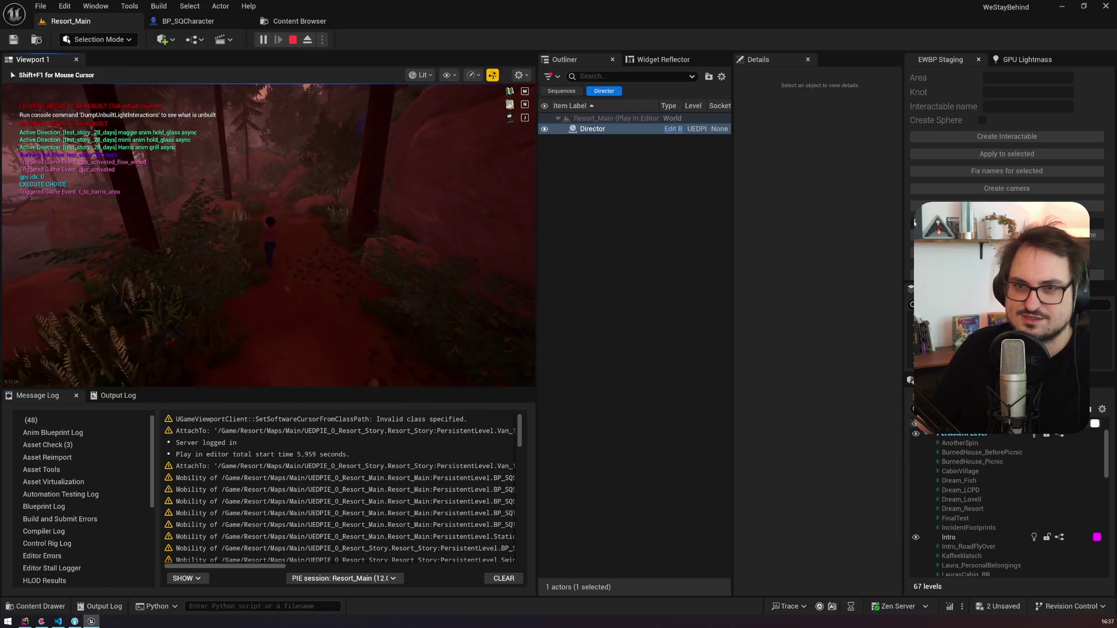
key(w)
key(w)
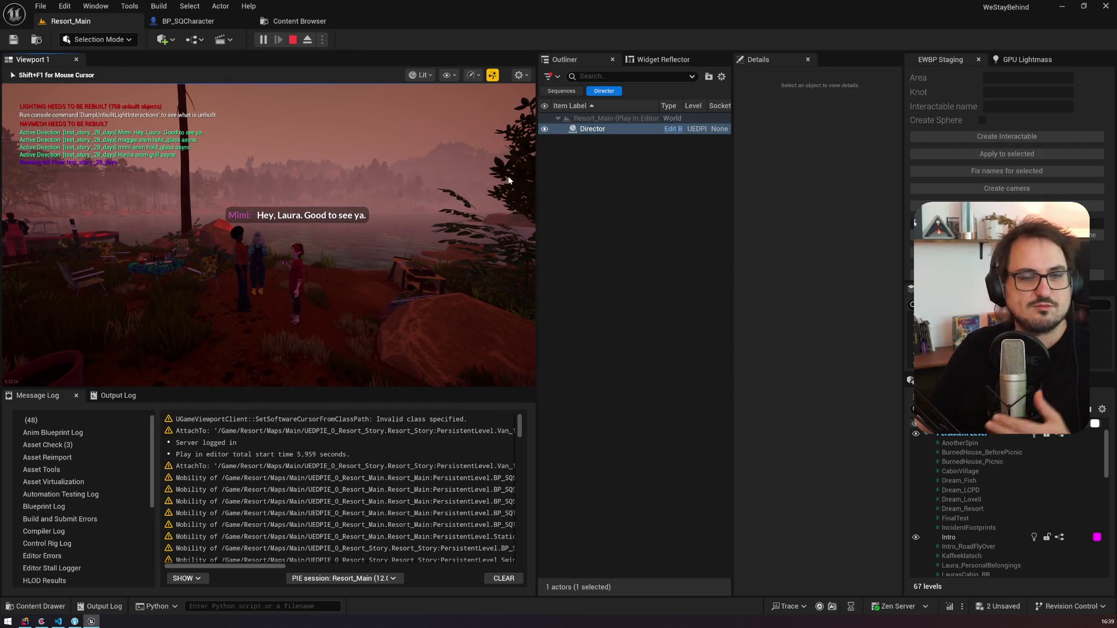
key(Escape)
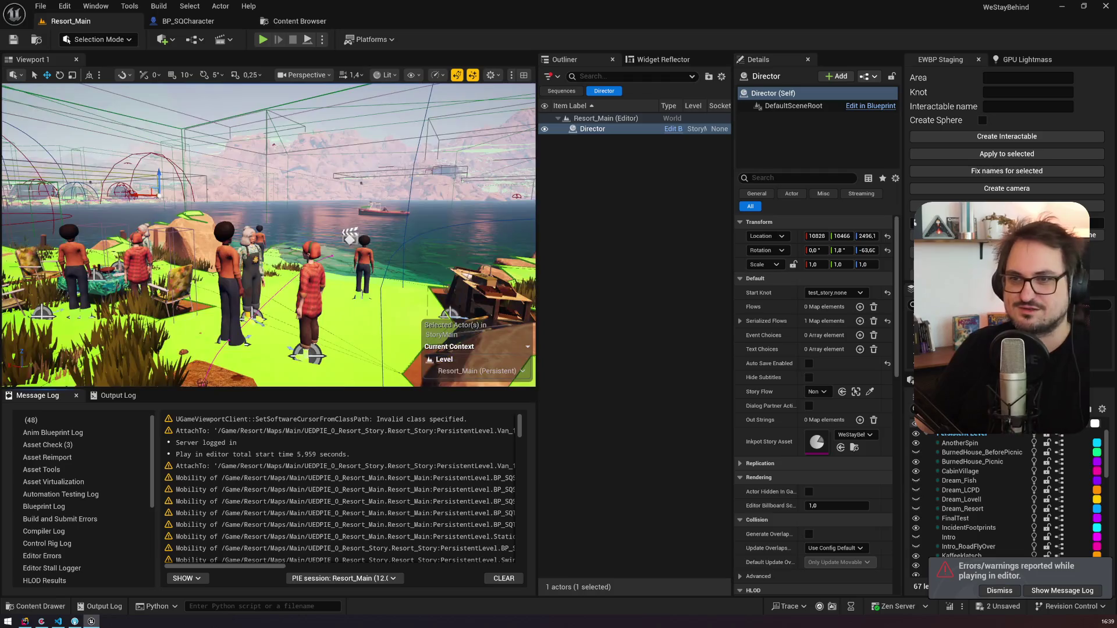
Step: Mark the d28 Harris bug card as done in the Codecks Bugs Inbox
click(58, 622)
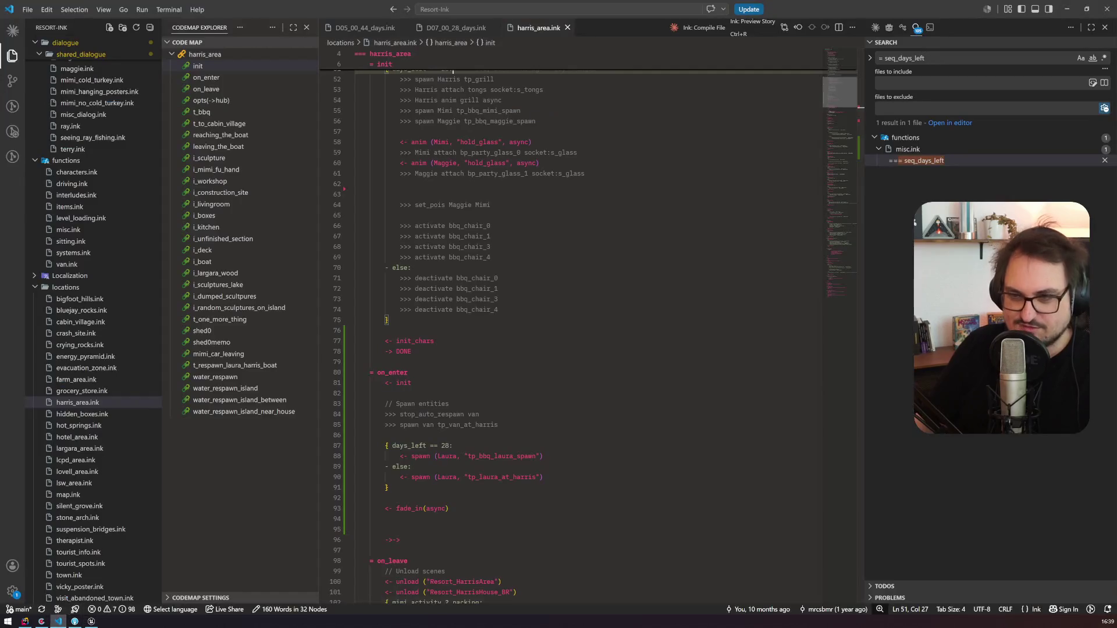
click(75, 621)
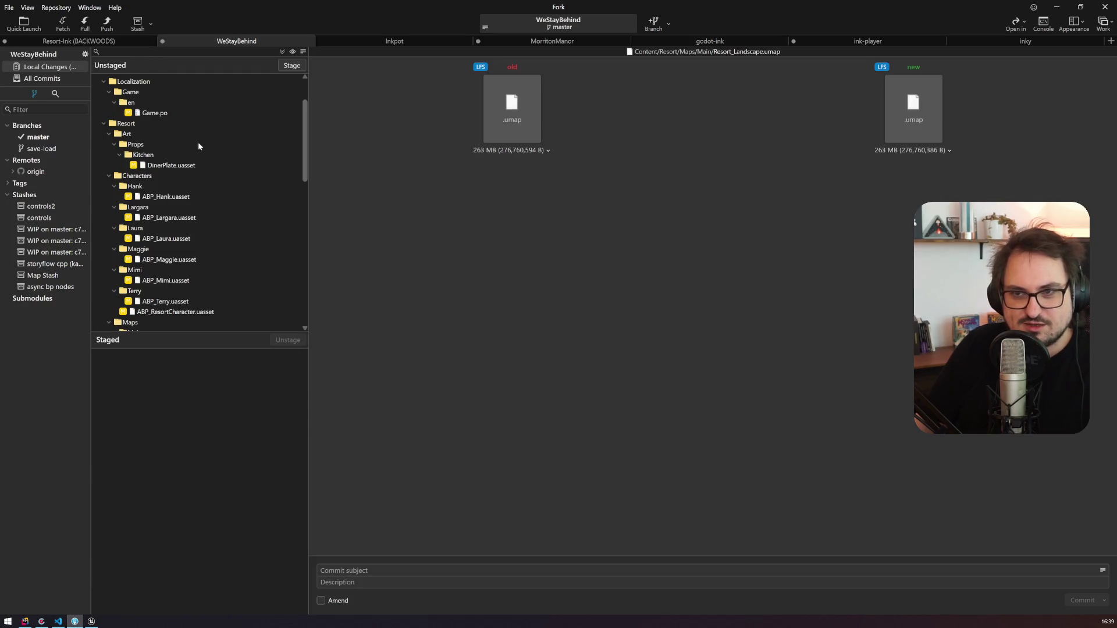
click(40, 621)
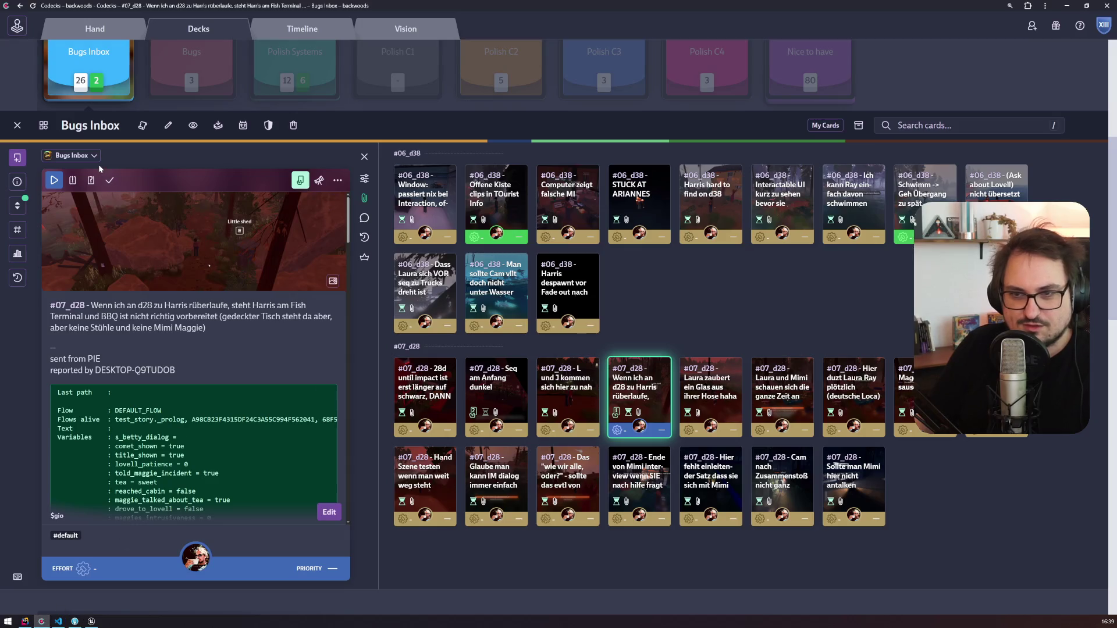
click(109, 181)
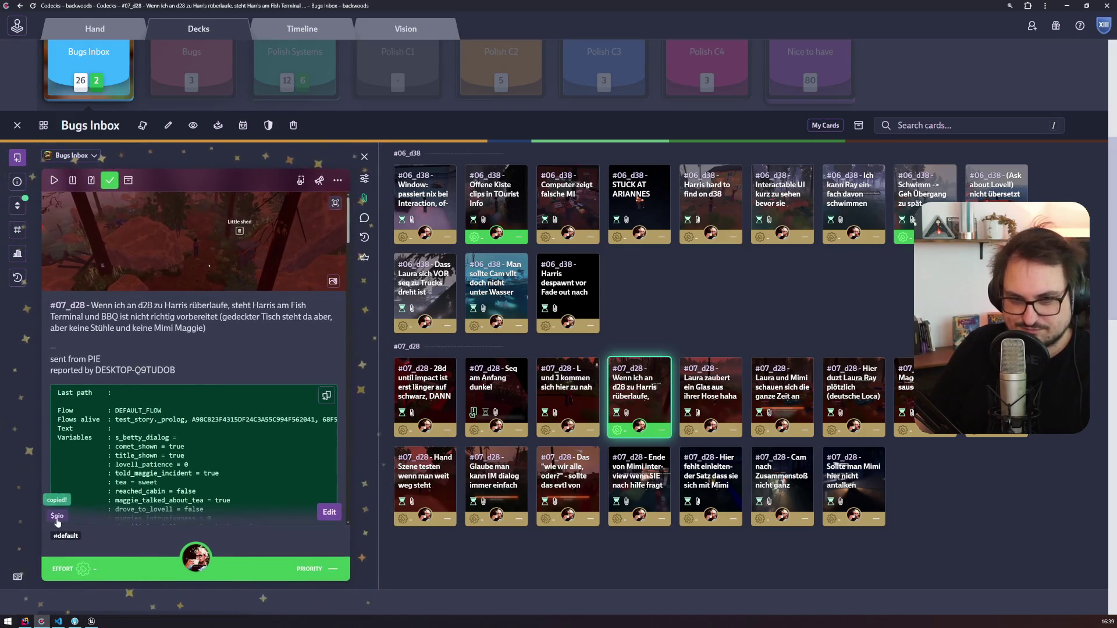
Step: In Fork, select the changed character animation blueprints through ABP_ResortCharacter.uasset
click(80, 620)
click(168, 197)
scroll(186, 209, down, 3)
shift+click(192, 217)
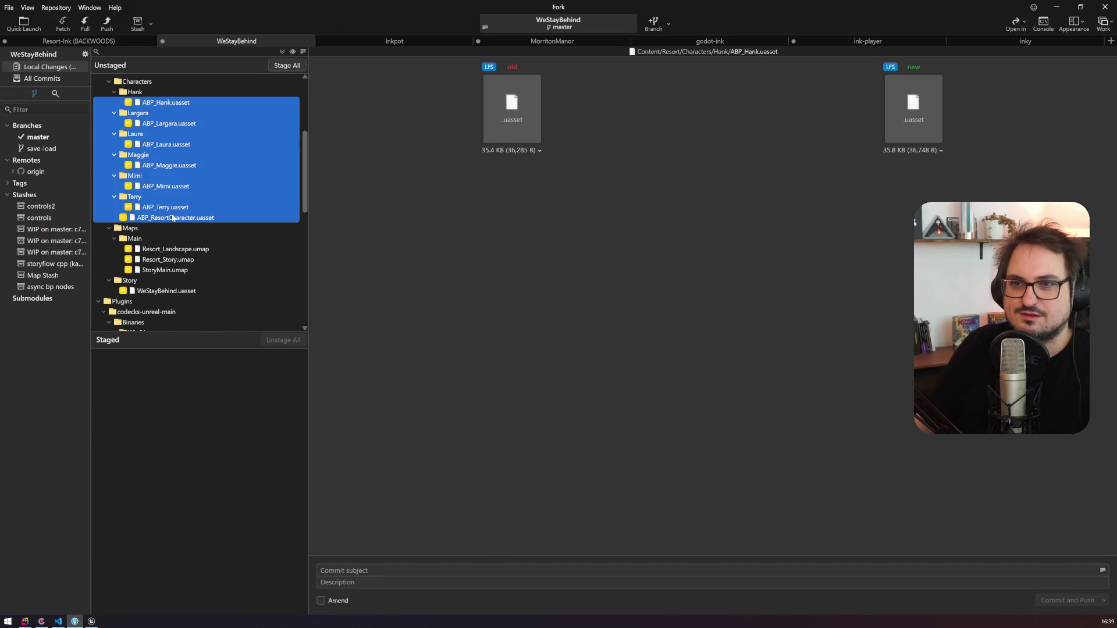
Step: Stage the animation blueprints, Resort_Story.umap, StoryMain.umap, WeStayBehind.uasset and Resort_Landscape.umap
ctrl+click(169, 260)
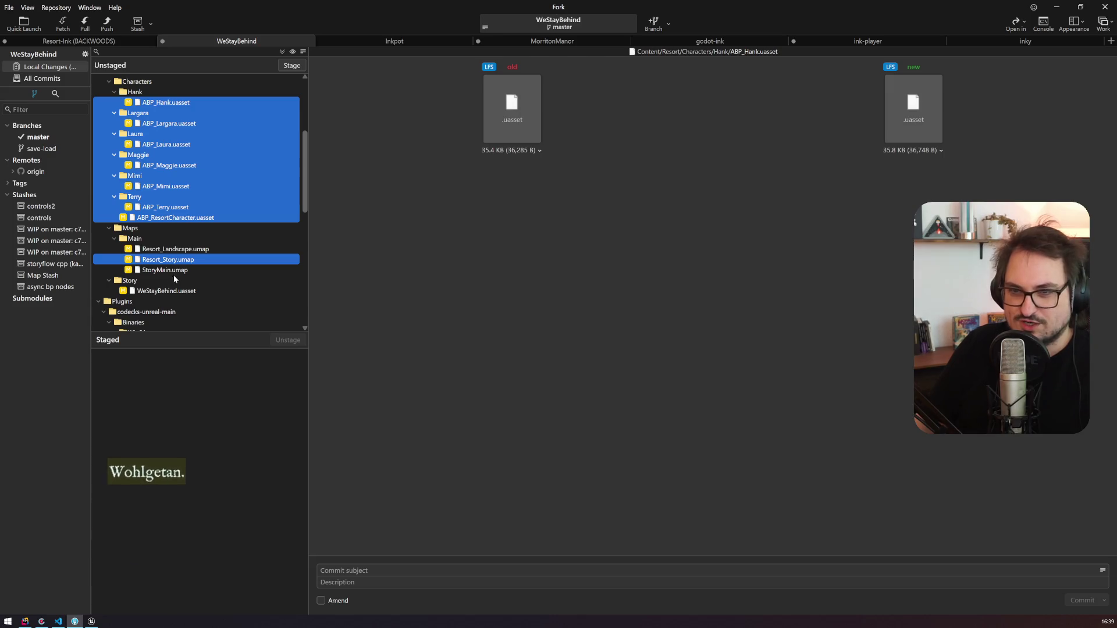
ctrl+click(175, 274)
ctrl+click(175, 291)
drag(175, 291, 197, 404)
click(219, 246)
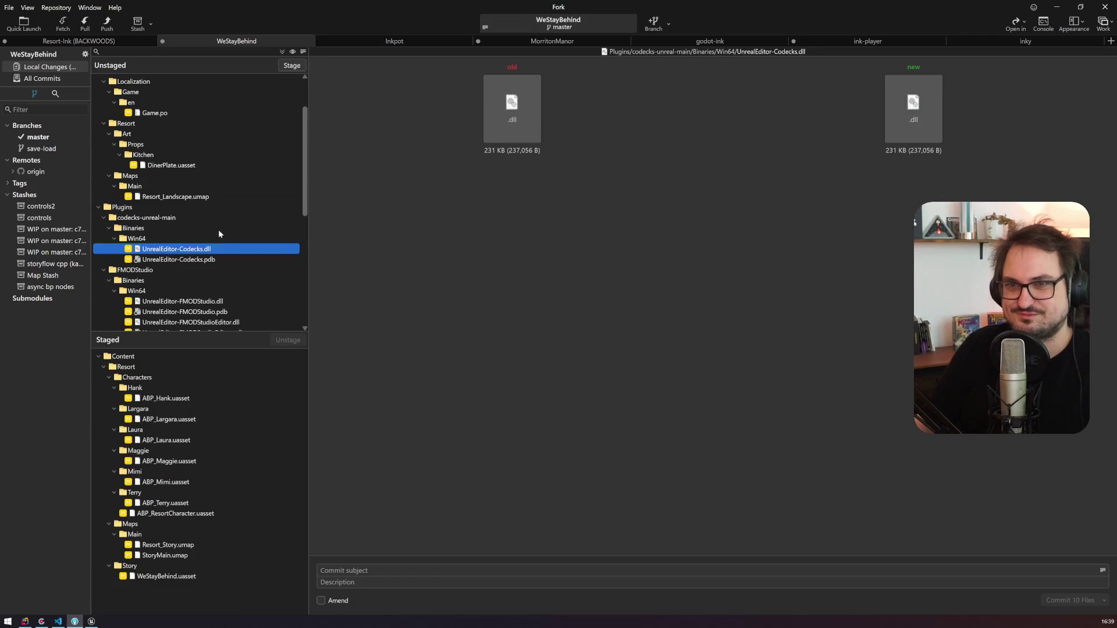
drag(181, 198, 219, 451)
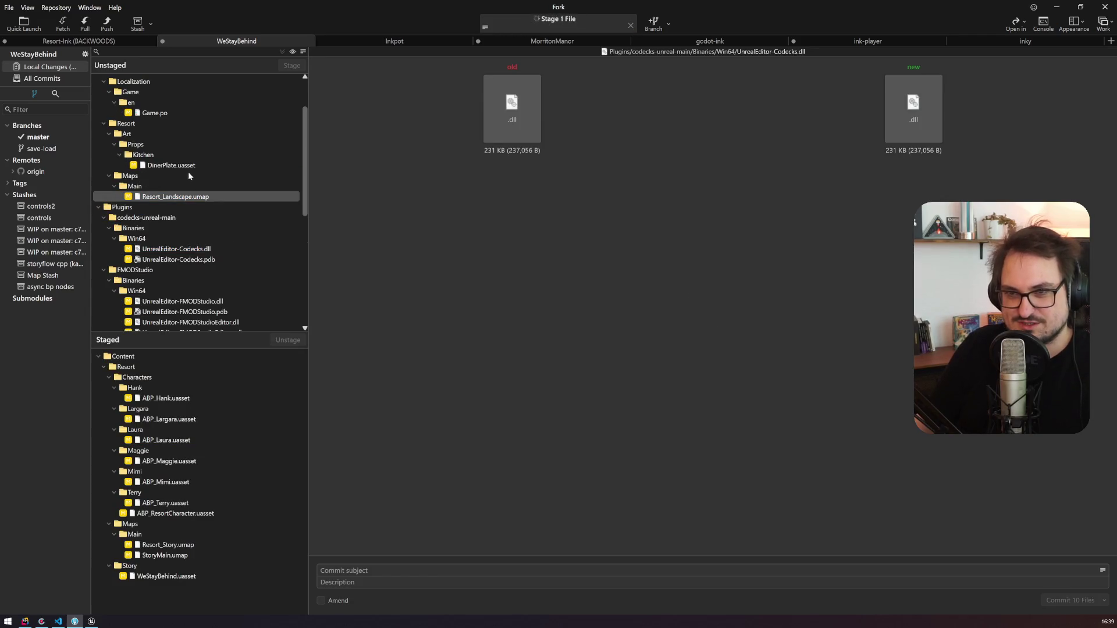
scroll(168, 287, down, 6)
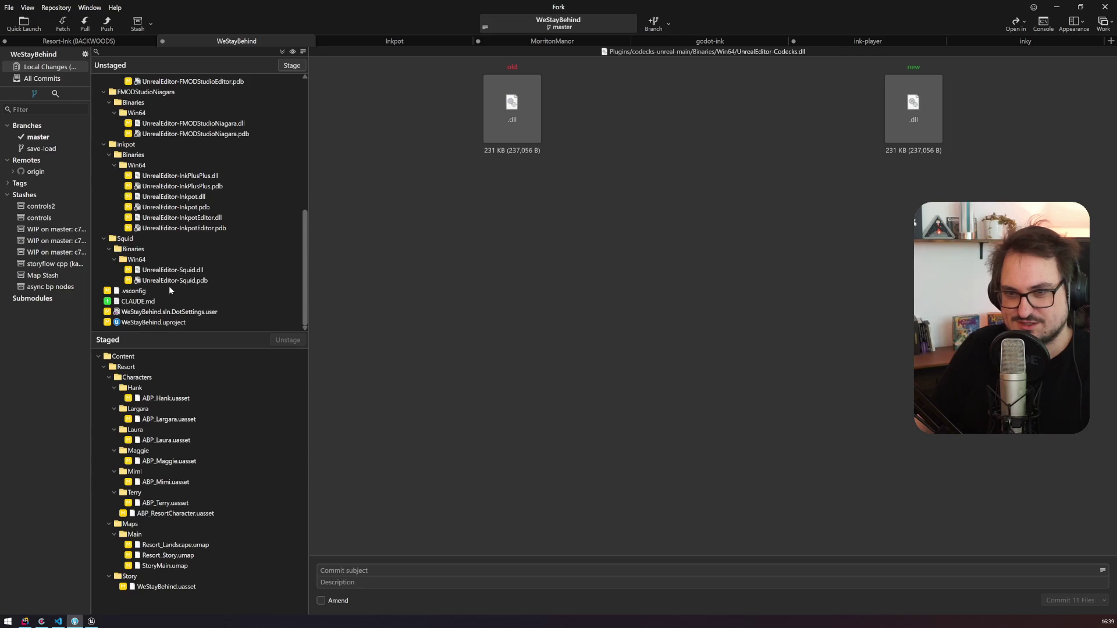
Step: Commit the 11 staged files with the Codecks card link as subject, then open Push
text(https://backwoods.codecks.io/card/gio-07-d28-wenn-ich-an-d28-zu-harris-rüberlaufe-steht-harris-am-fish-terminal)
key(ctrl+Return)
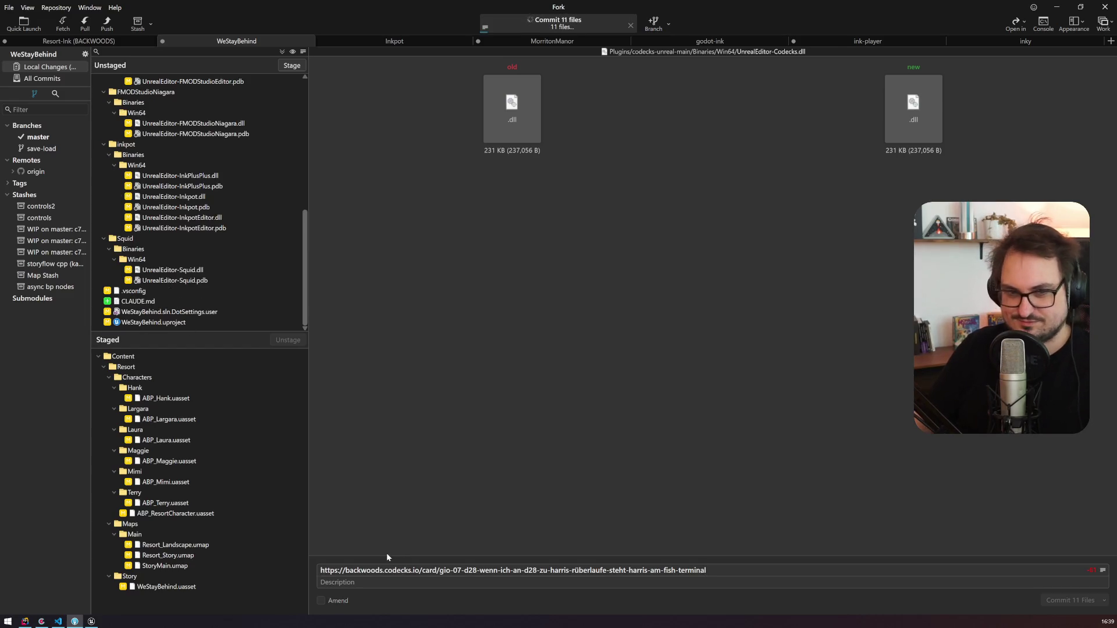
click(107, 25)
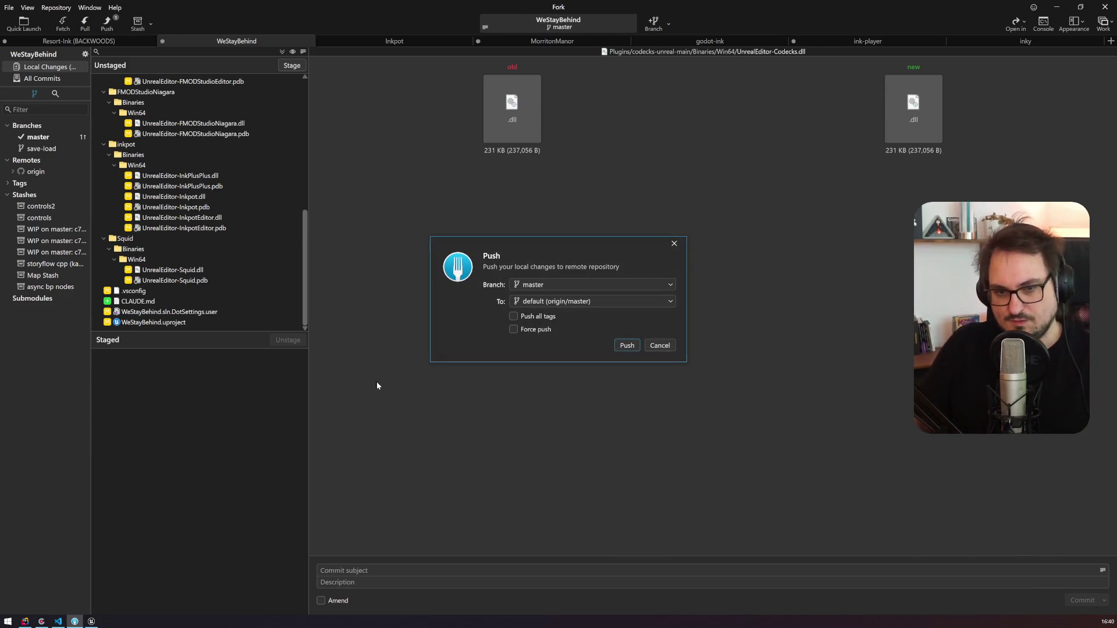
Step: Push master to origin/master, then switch back to the Unreal editor
click(626, 346)
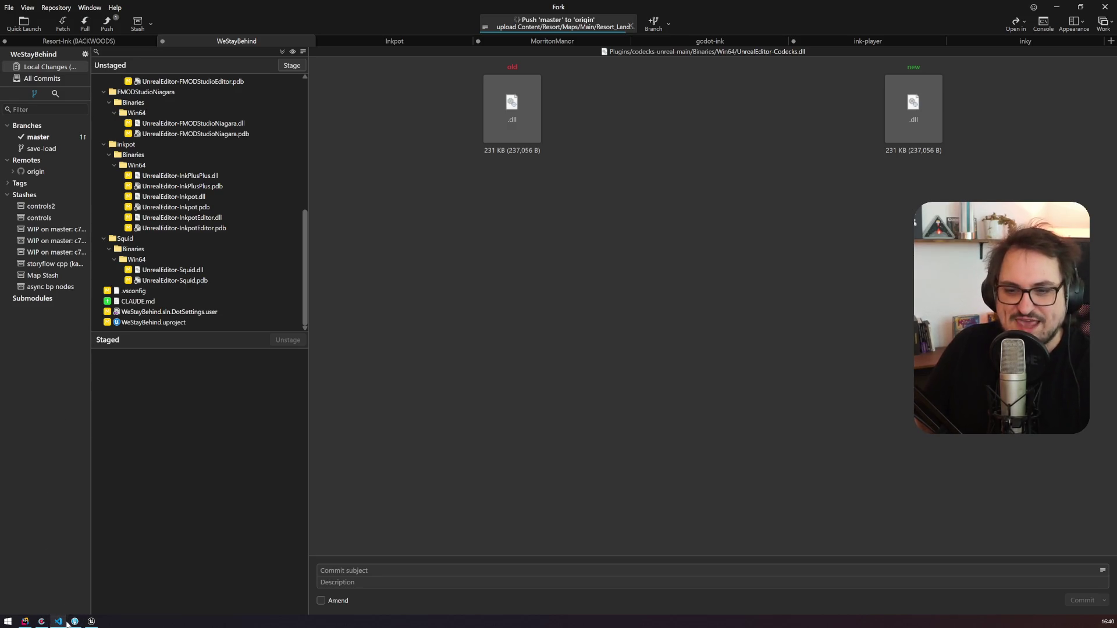
click(92, 621)
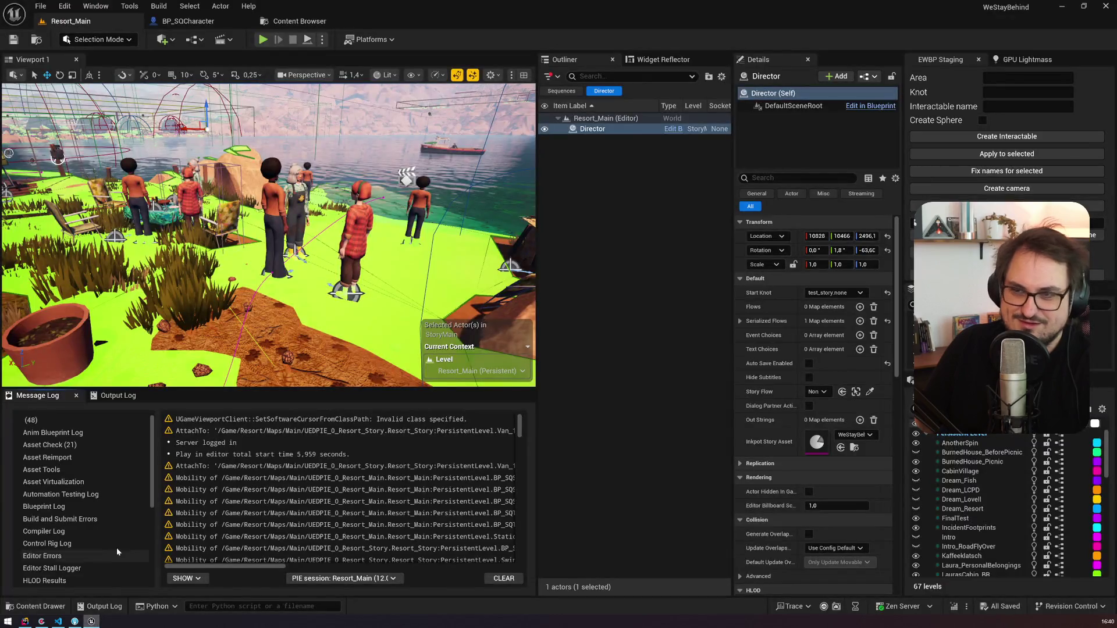
Step: Bring the Chrome window with the Codecks Bugs Inbox to the front
click(41, 621)
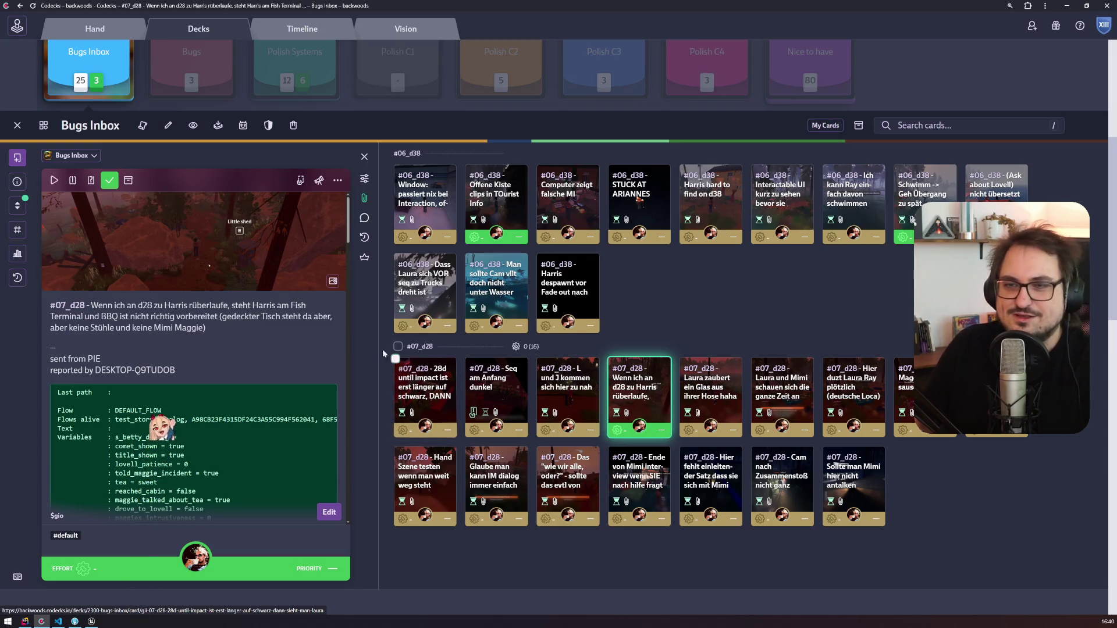
Step: Close the Chrome window showing the Codecks Bugs Inbox
click(1107, 6)
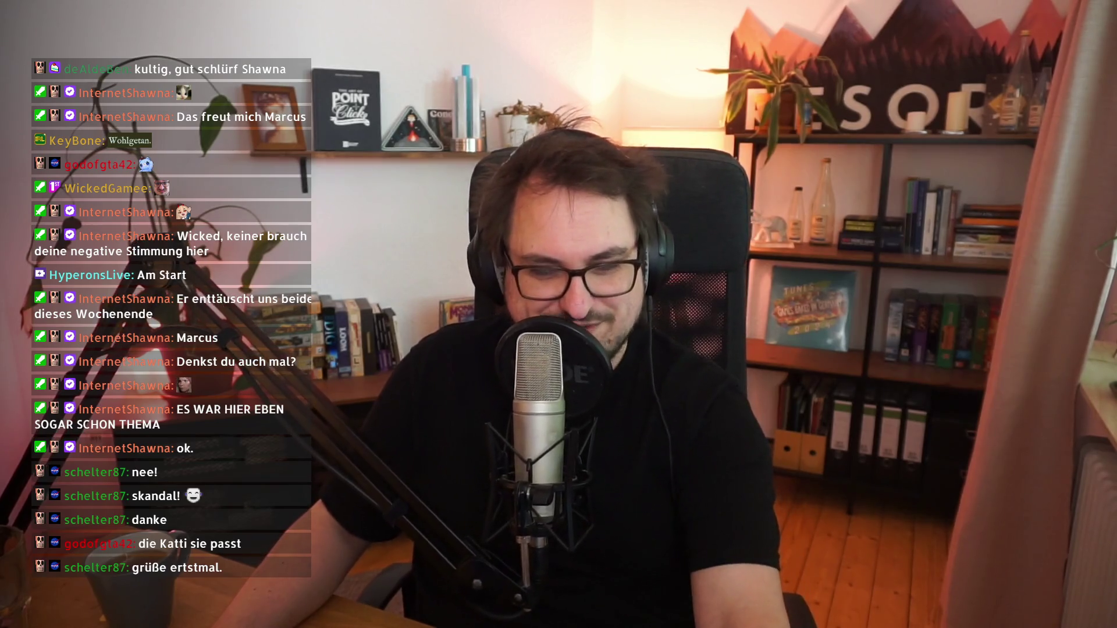
Step: Scroll the Grafik options page to review VSync on and Gamma-Ausgleich at 1.00
scroll(669, 271, down, 3)
scroll(663, 279, up, 10)
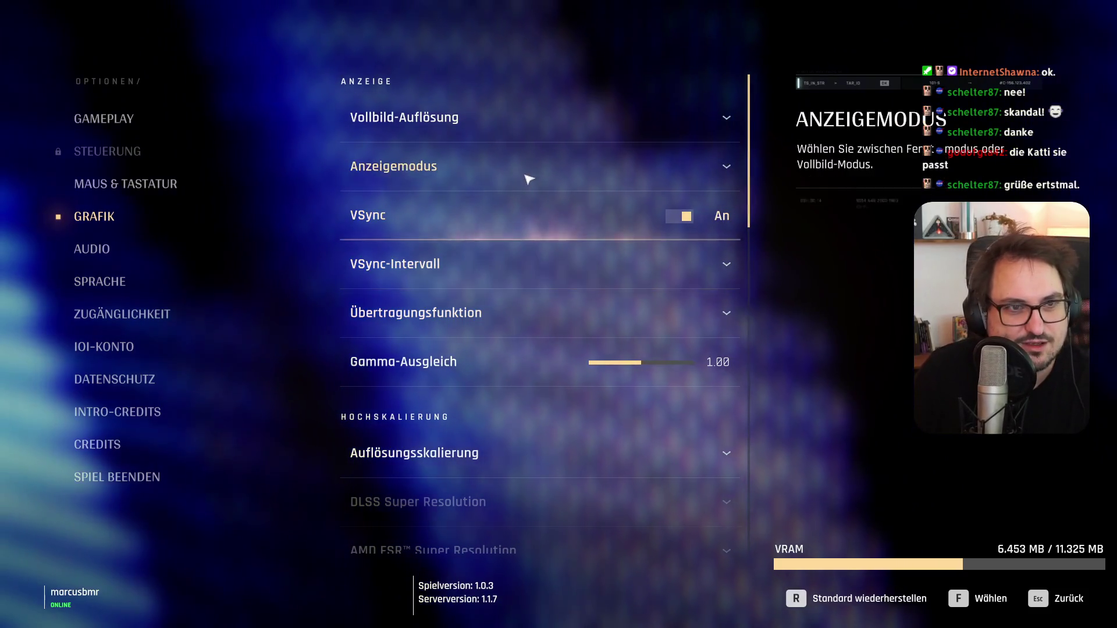
Step: Review the Grafik settings at 2560 x 1440, save them, and pick quit from the menu
click(529, 135)
scroll(499, 256, down, 10)
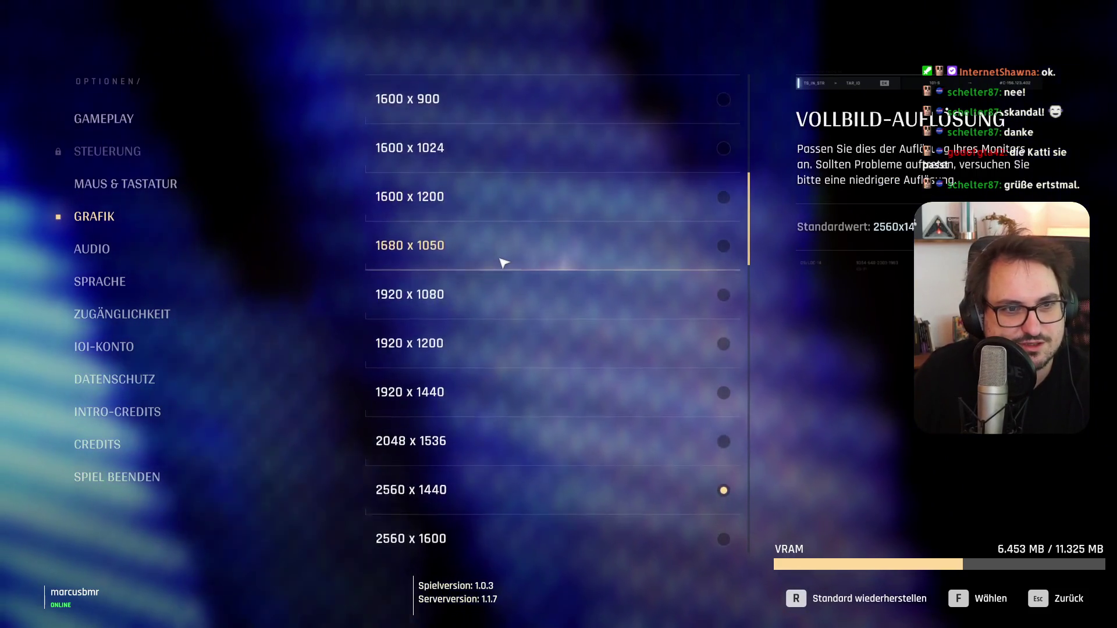
scroll(514, 247, down, 15)
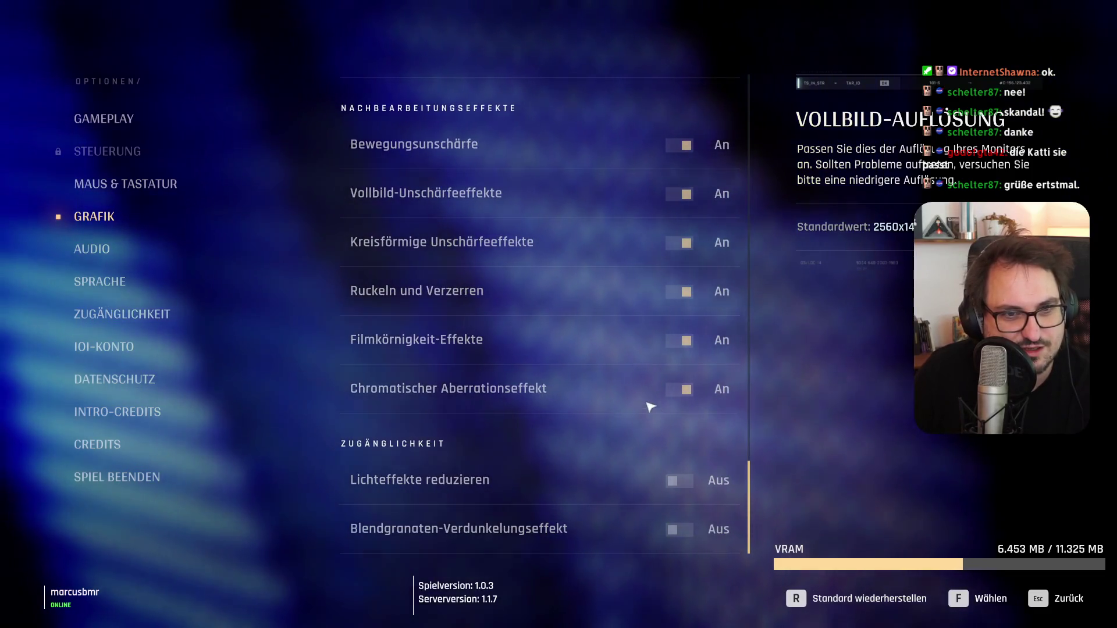
scroll(423, 161, up, 15)
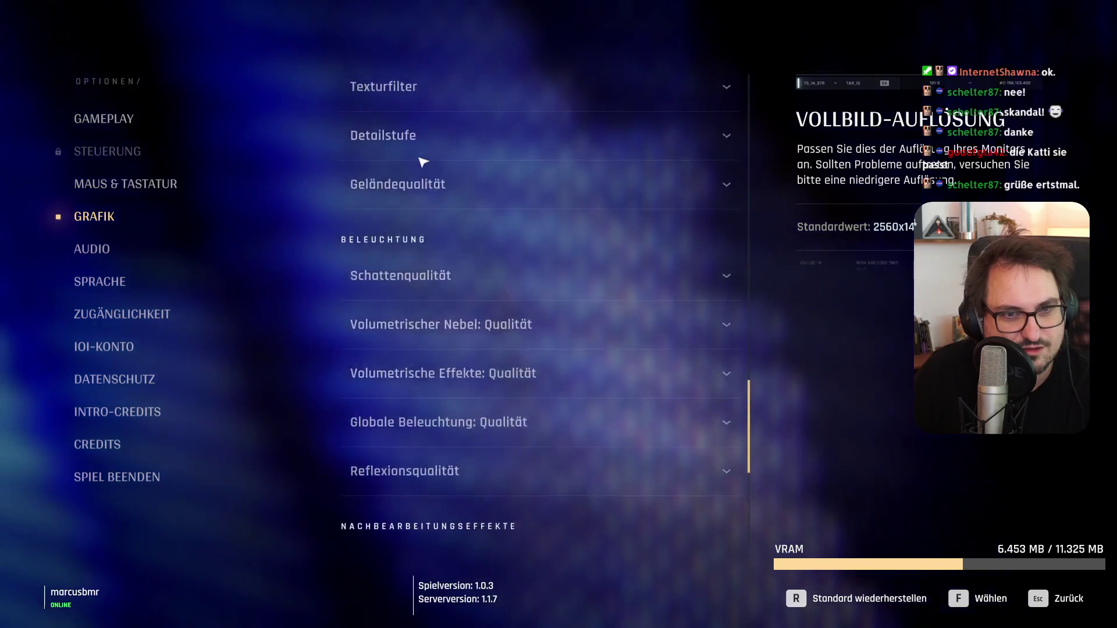
scroll(423, 162, down, 3)
scroll(423, 162, up, 2)
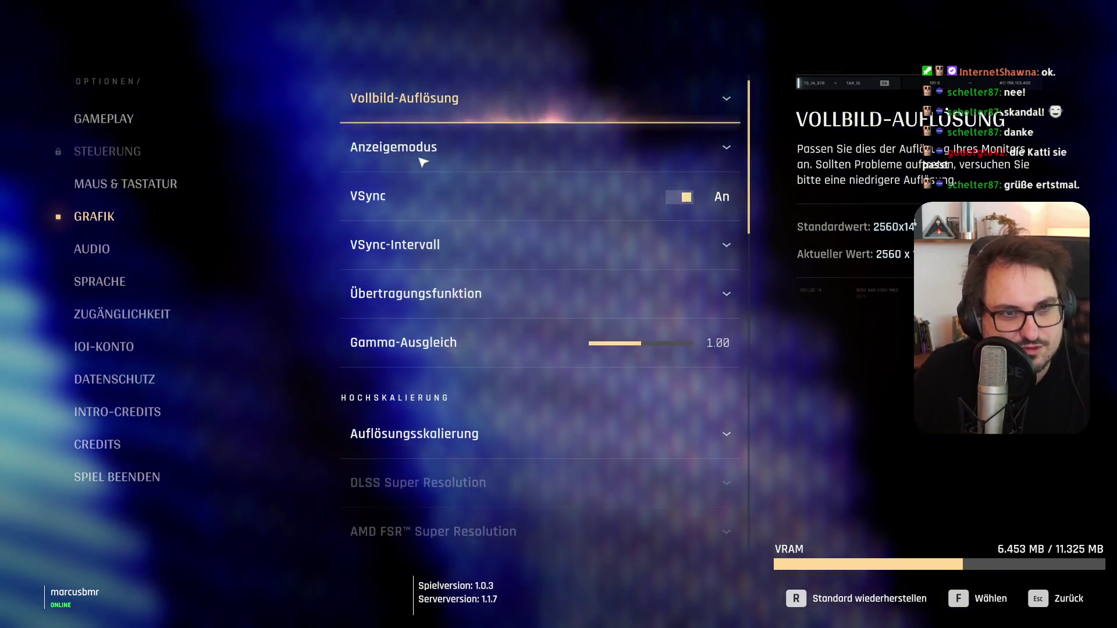
key(Escape)
key(Escape)
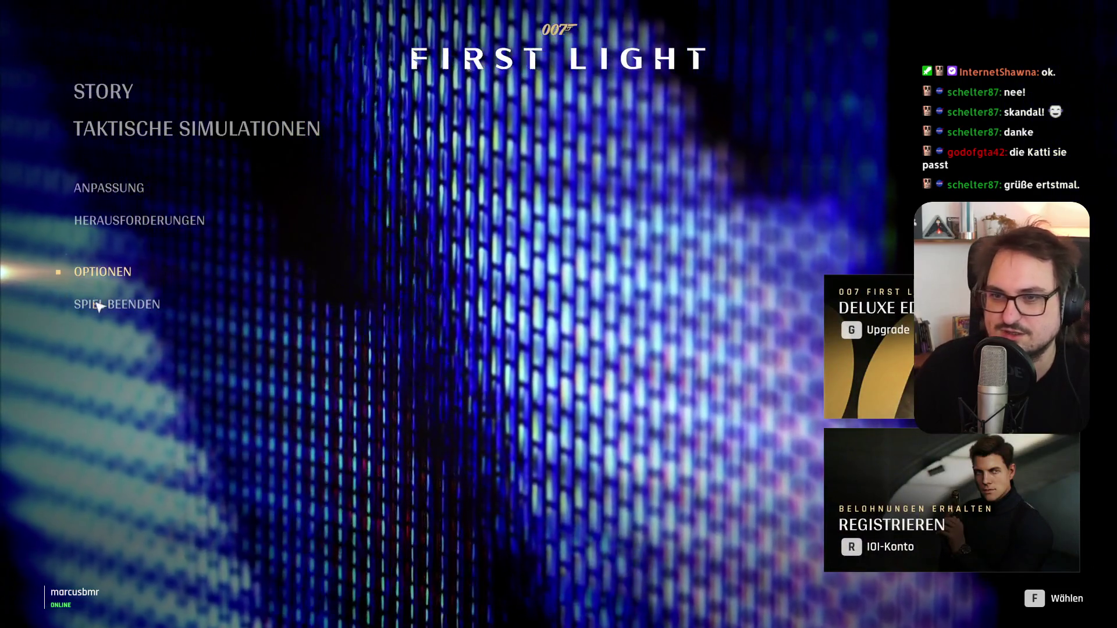
click(101, 306)
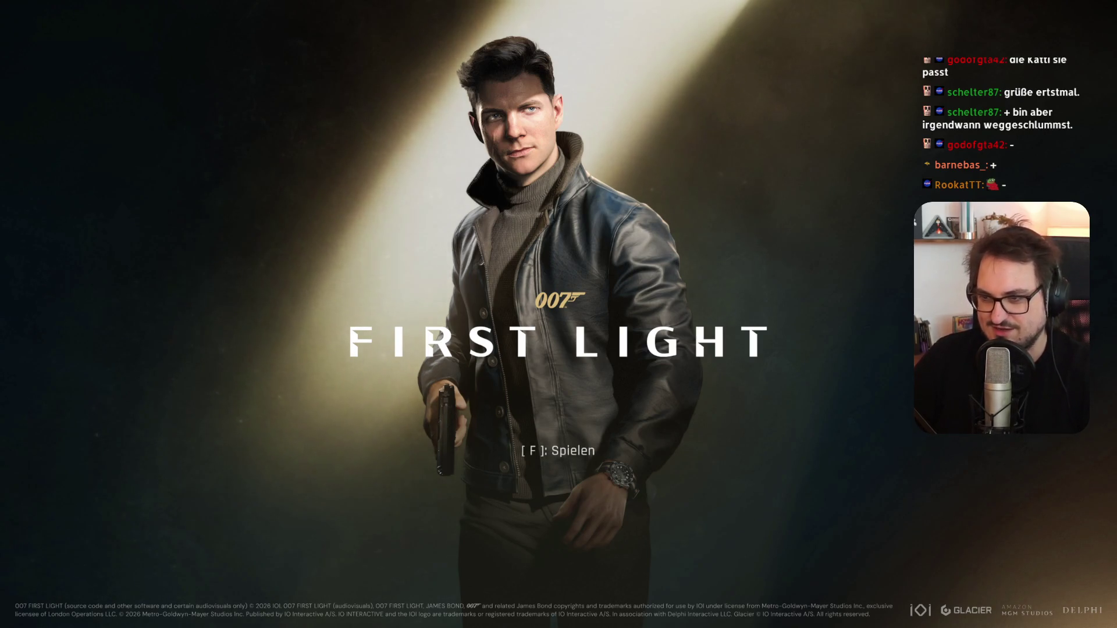
Step: Start 007 First Light from the FIRST LIGHT title screen to reach the main menu
key(f)
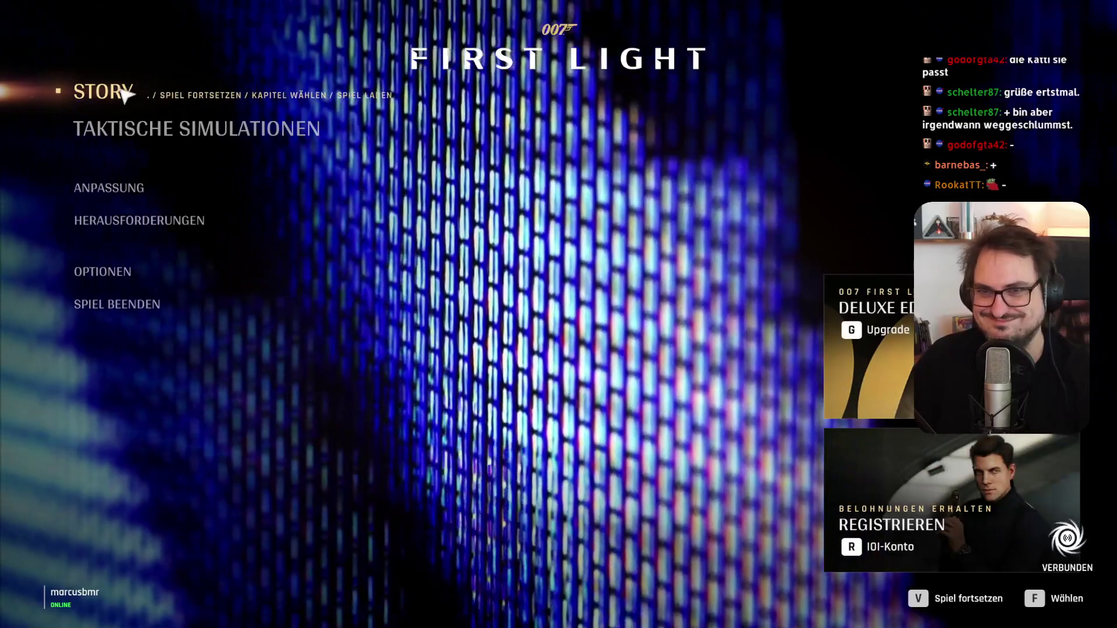
Step: Continue the saved game via Story > Spiel fortsetzen
click(124, 92)
click(170, 120)
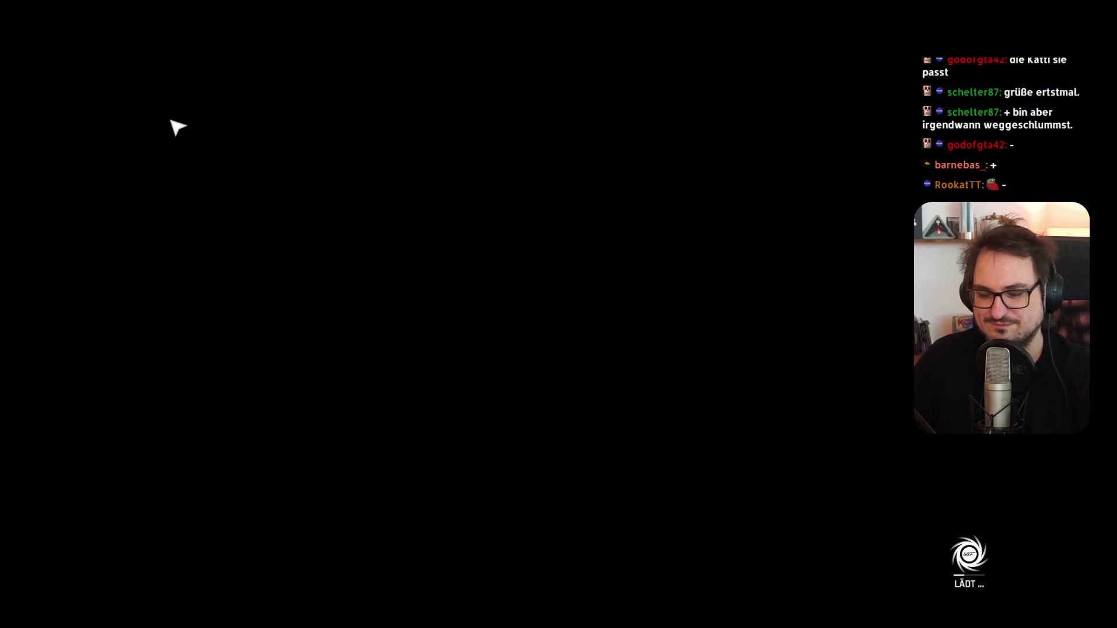